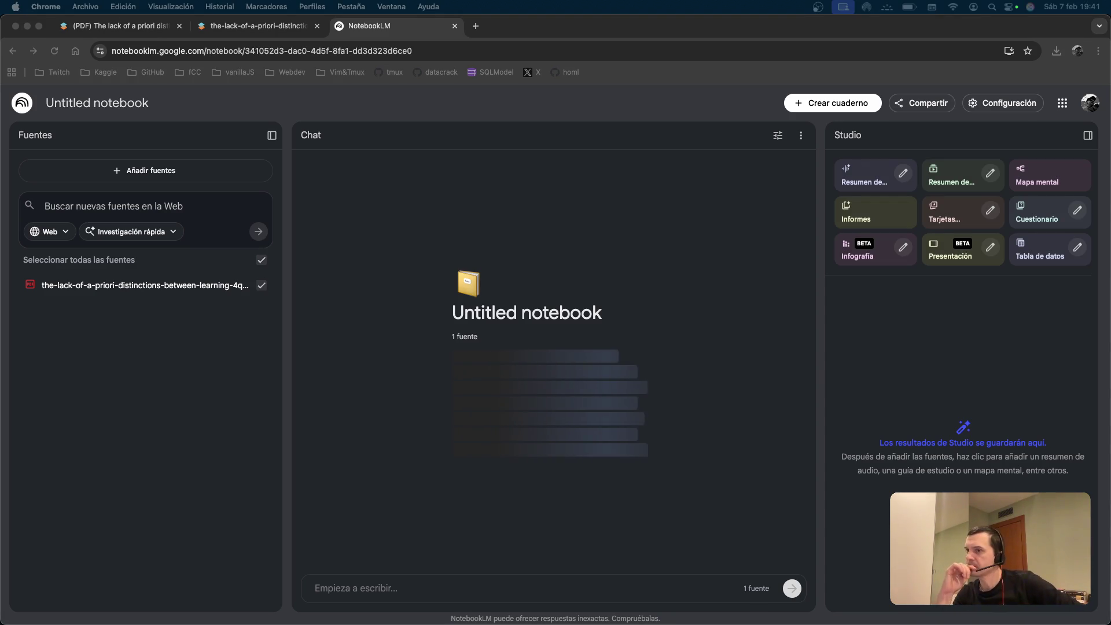
Refocus the browser while the notebook summarises the No Free Lunch source and suggests questions.
left_click(211, 419)
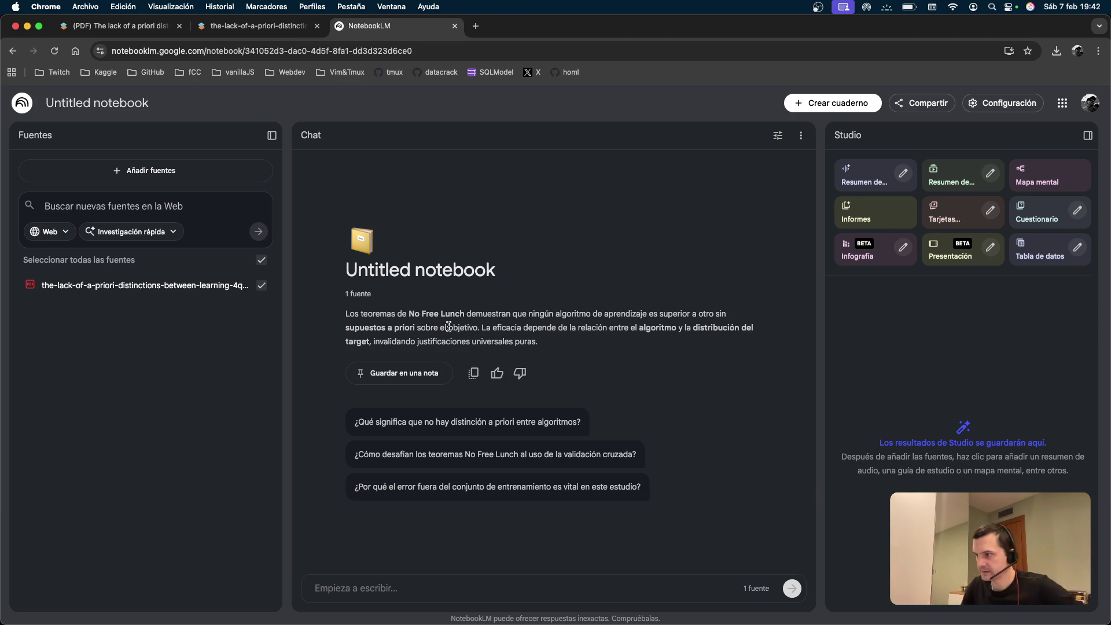
Ask the chat 'Dame un ejemplo de esto, con un DecisionTree y una Red Neuronal aplicada a un problema de fraude.'.
left_click(449, 588)
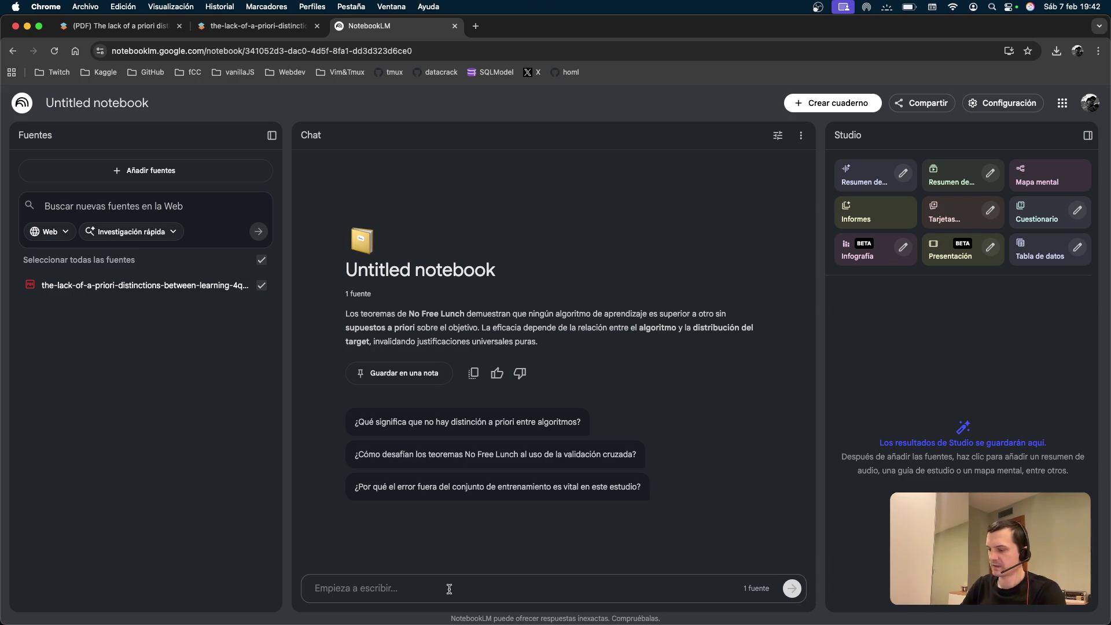
type("dam")
key("BackSpace")
key("BackSpace")
key("BackSpace")
type("Da")
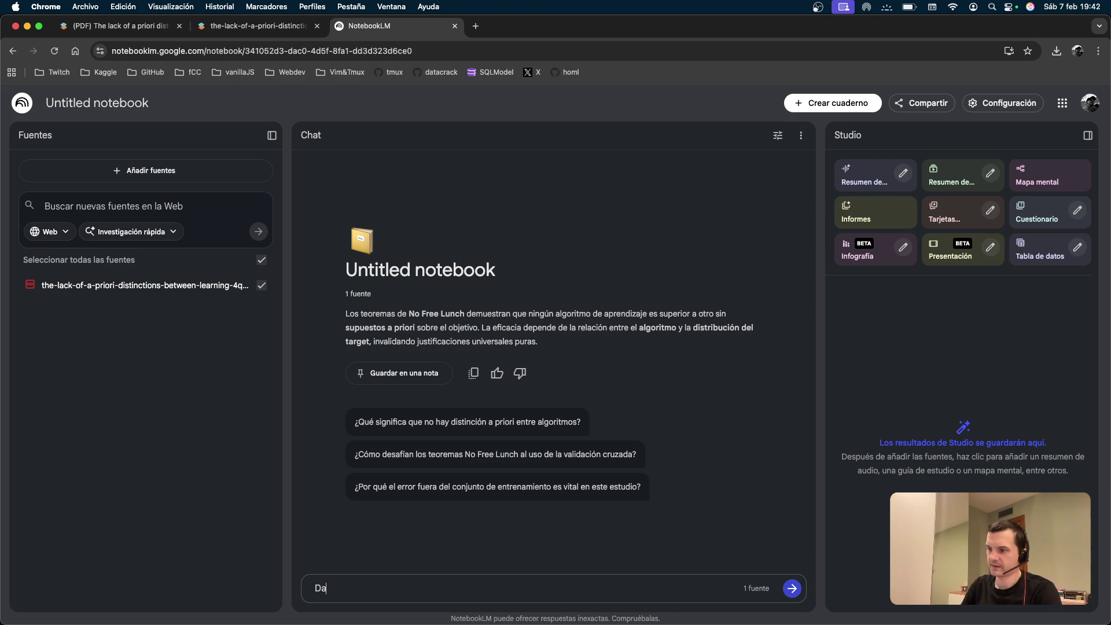
type("me emplo")
type("sto, c")
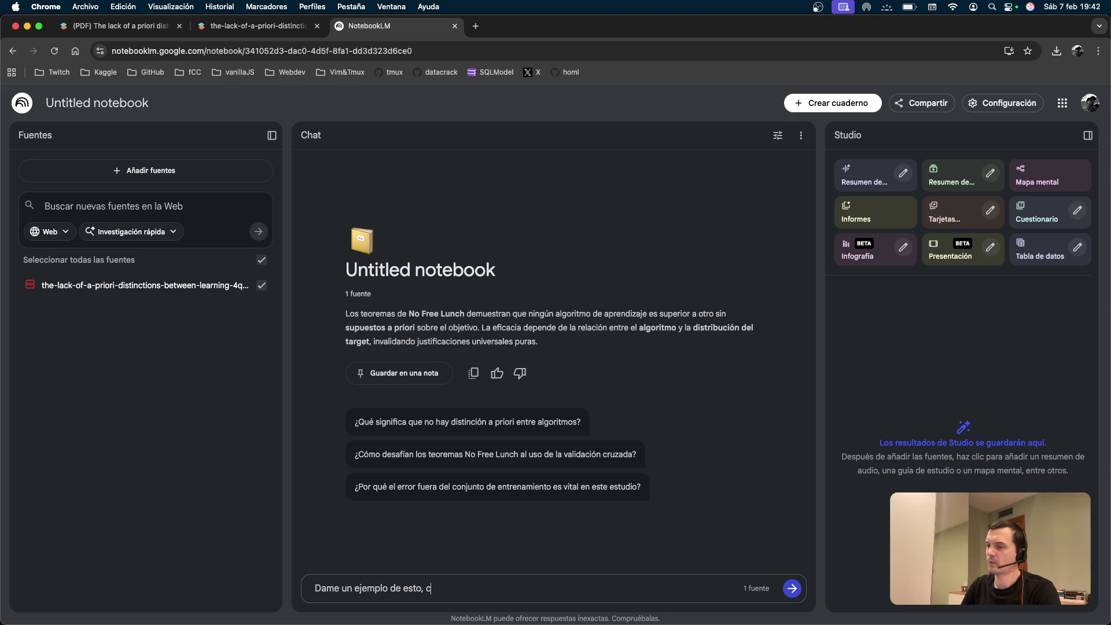
type("u")
type("n Decisi")
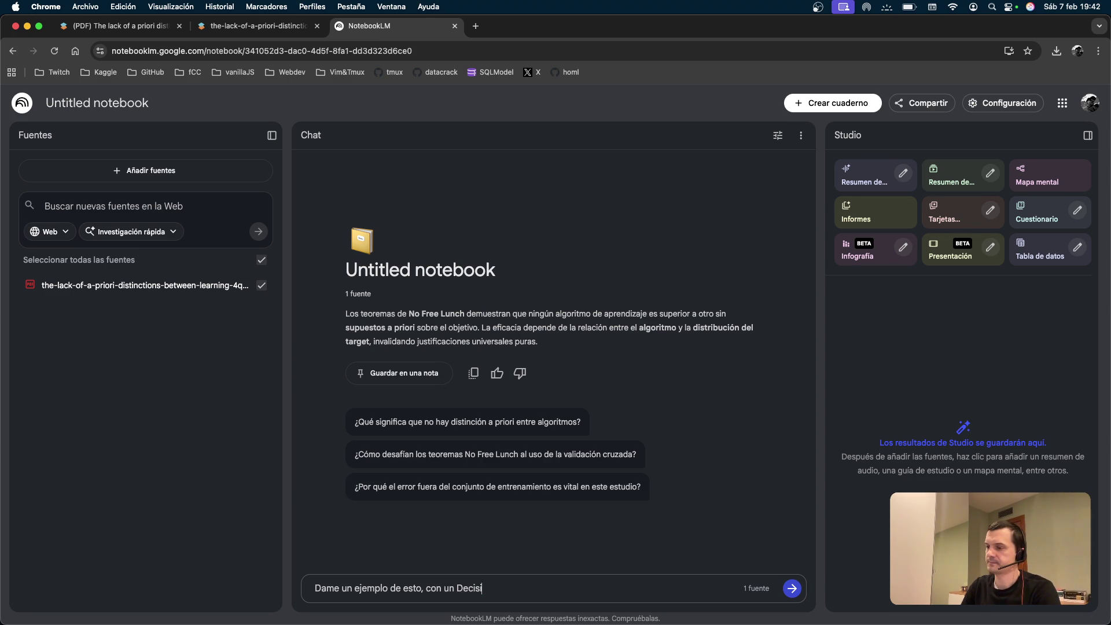
type("onTree y un")
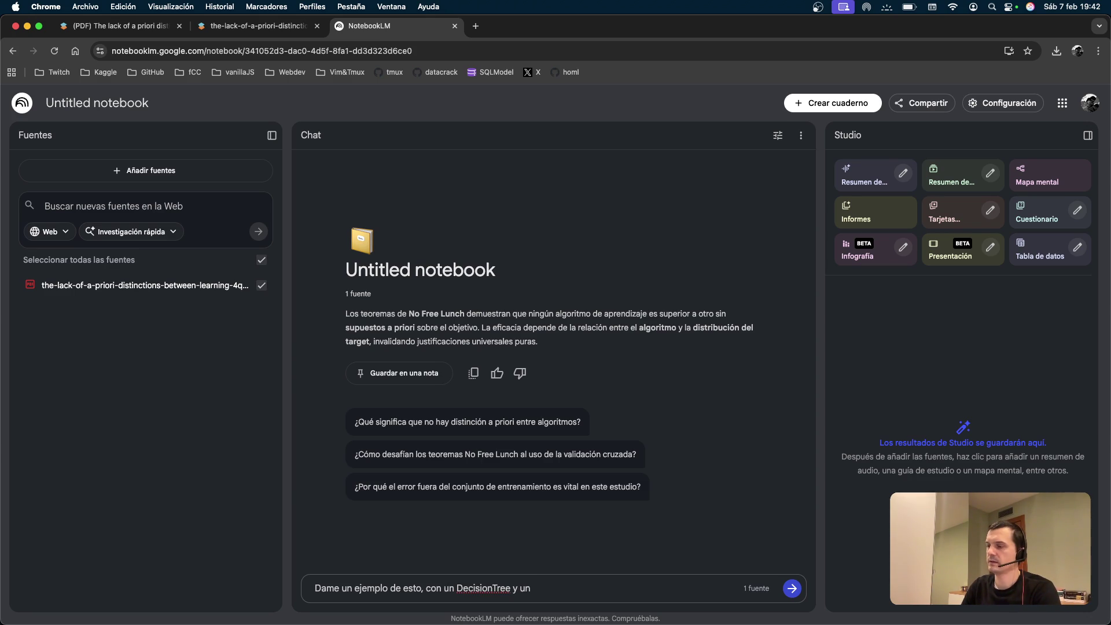
type("Ren")
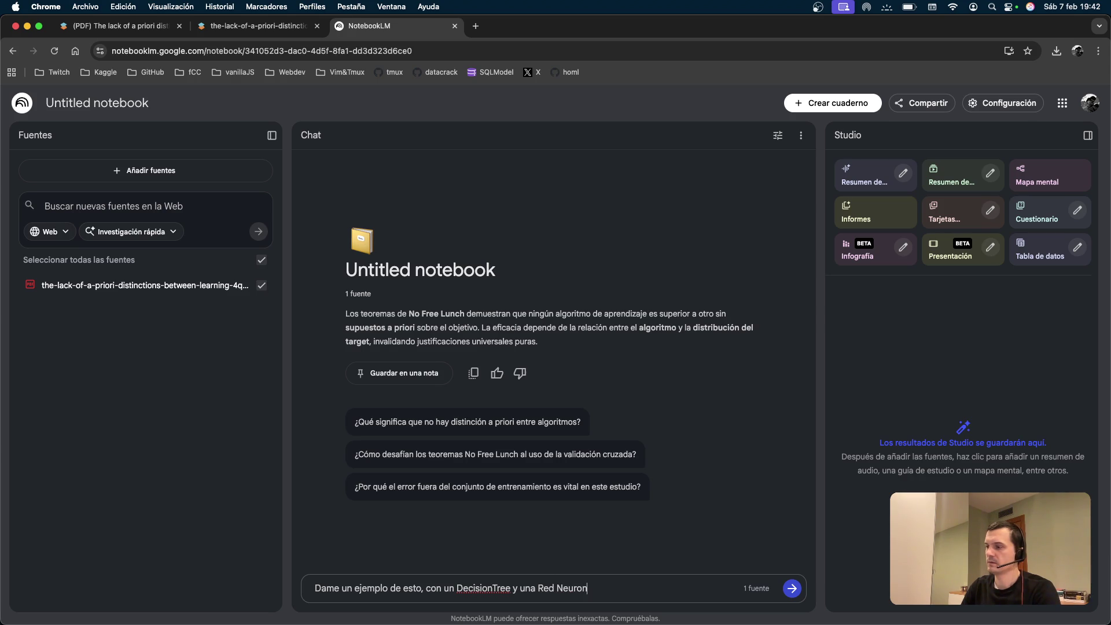
type("ap")
type("problema de Fra")
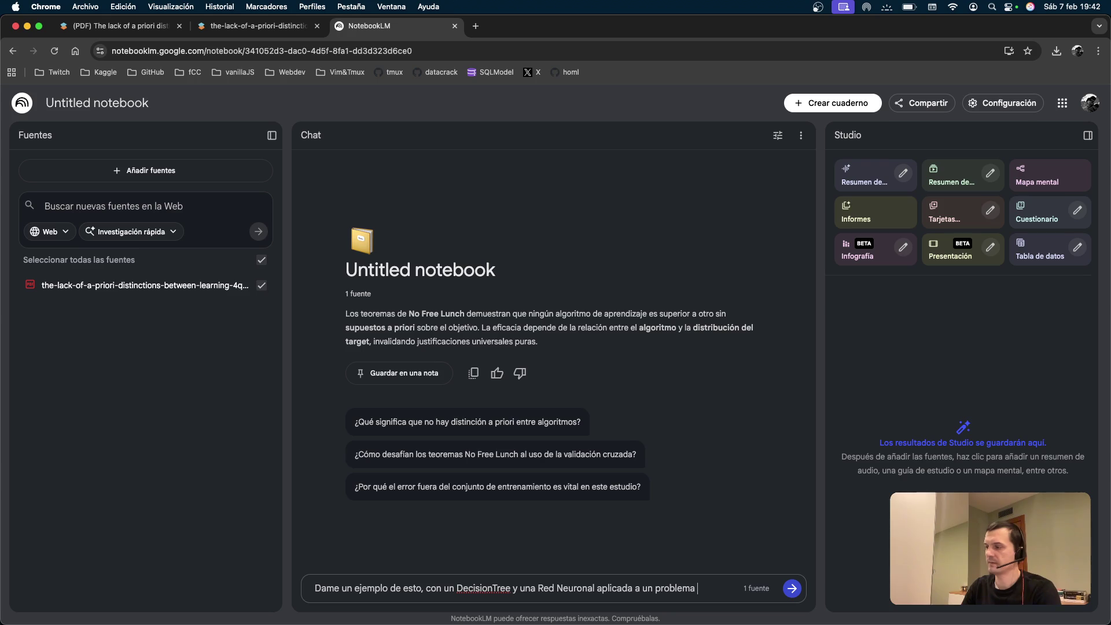
key("BackSpace")
key("BackSpace")
key("BackSpace")
type("fraunde.")
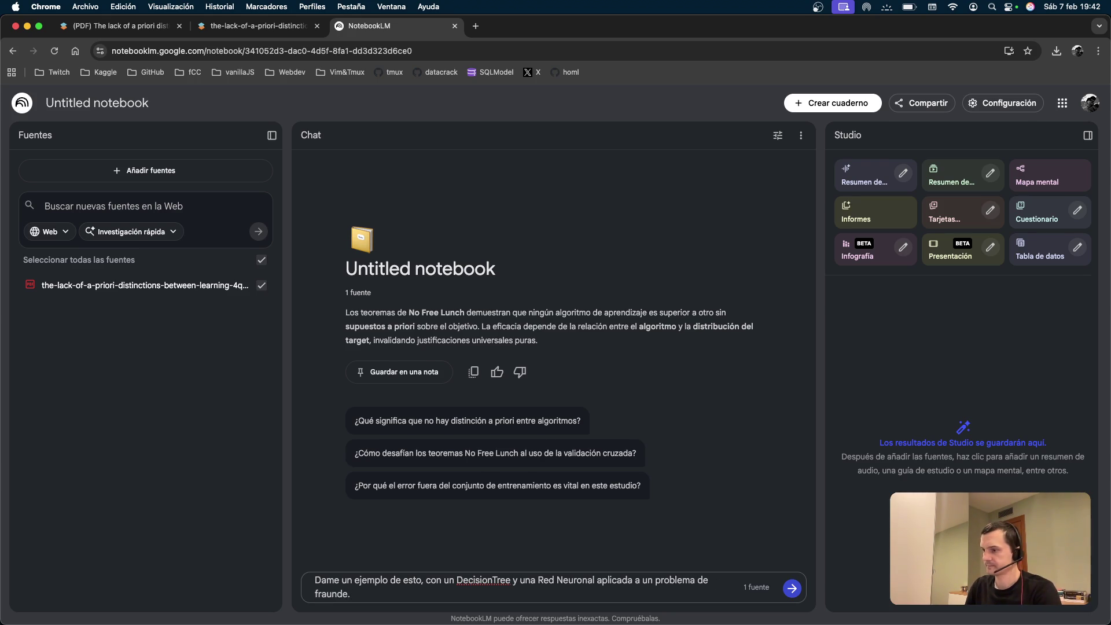
key("BackSpace")
key("BackSpace")
type("de")
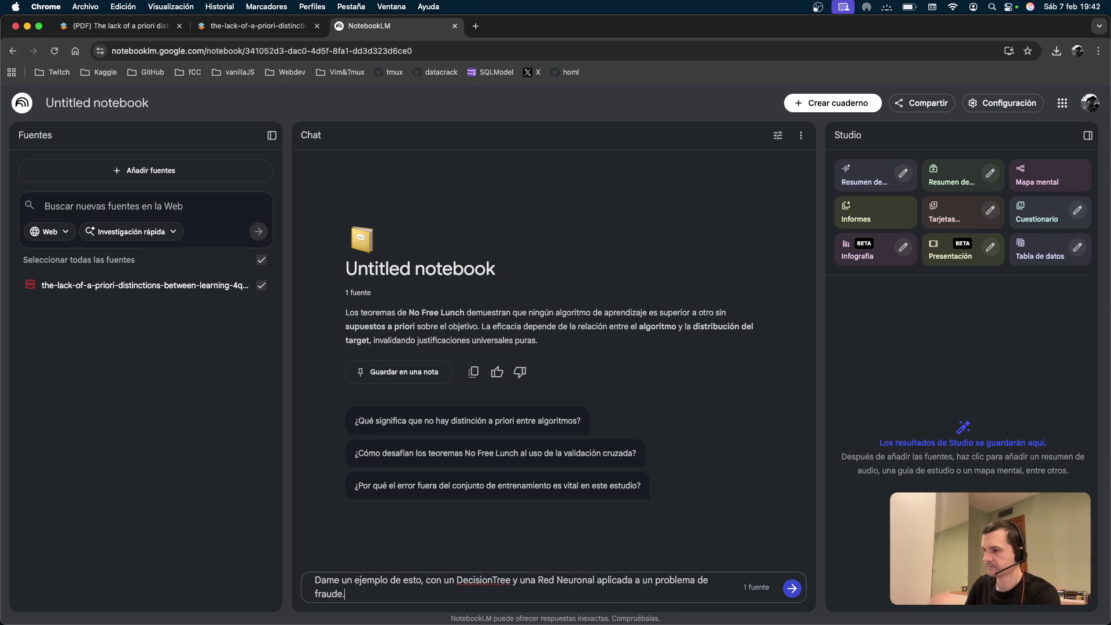
key("Return")
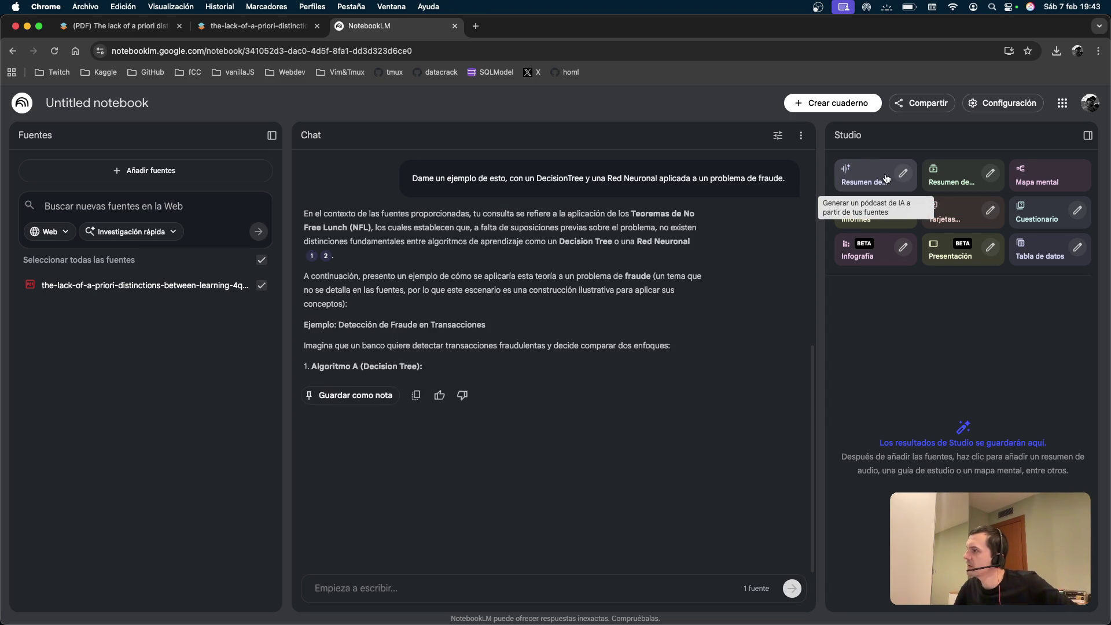
Wait for the bank fraud example comparing Decision Tree and neural network to finish.
left_click(1034, 172)
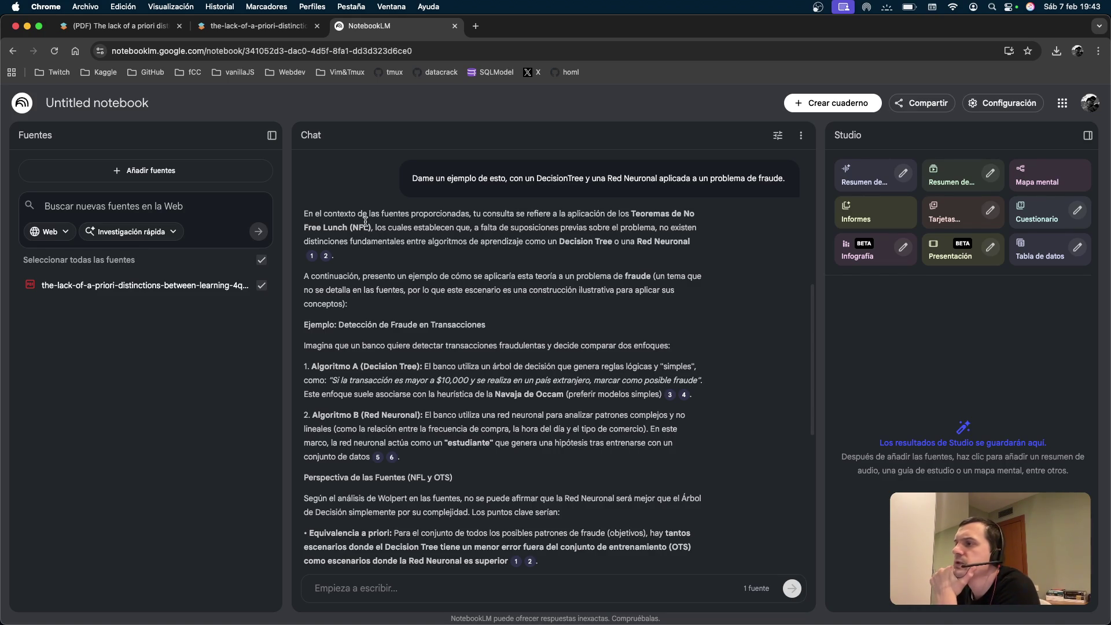
scroll(364, 222, "down", 1)
mouse_move(480, 205)
left_mouse_down()
mouse_move(597, 206)
mouse_move(595, 220)
left_mouse_up()
left_click(641, 215)
left_click_drag(344, 219, 701, 227)
left_click(543, 220)
left_click(613, 235)
scroll(613, 235, "down", 1)
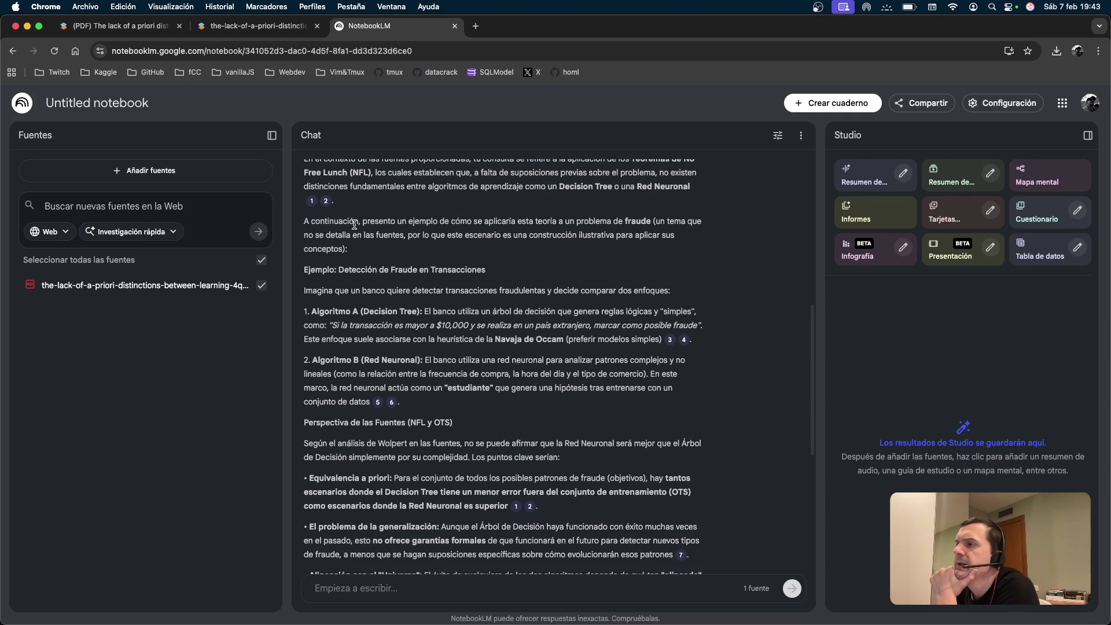
left_click_drag(443, 220, 592, 222)
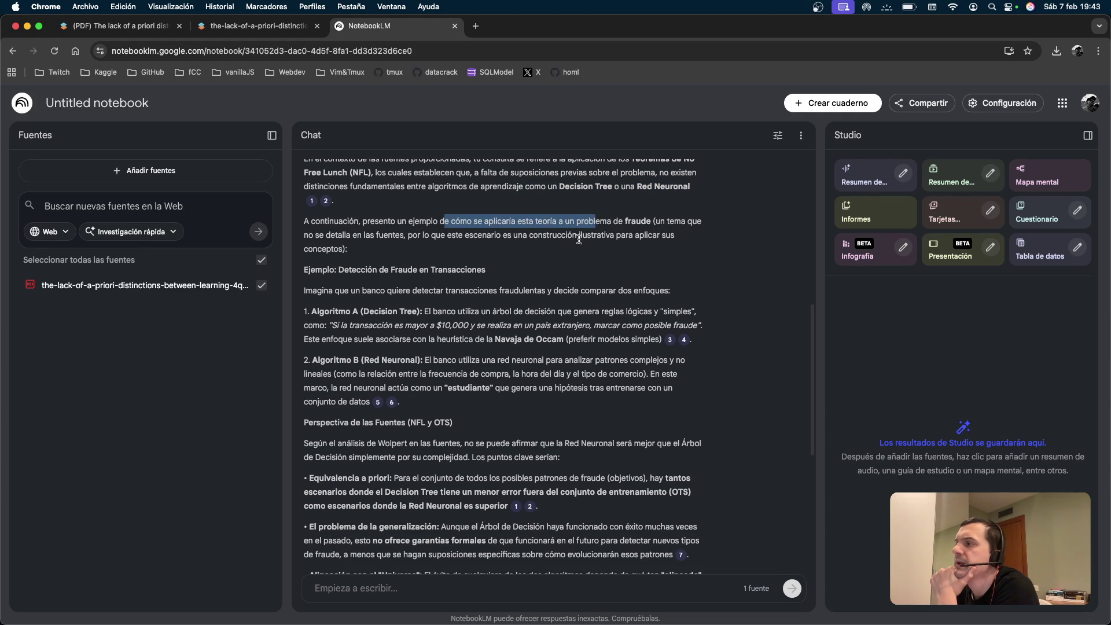
left_click(583, 237)
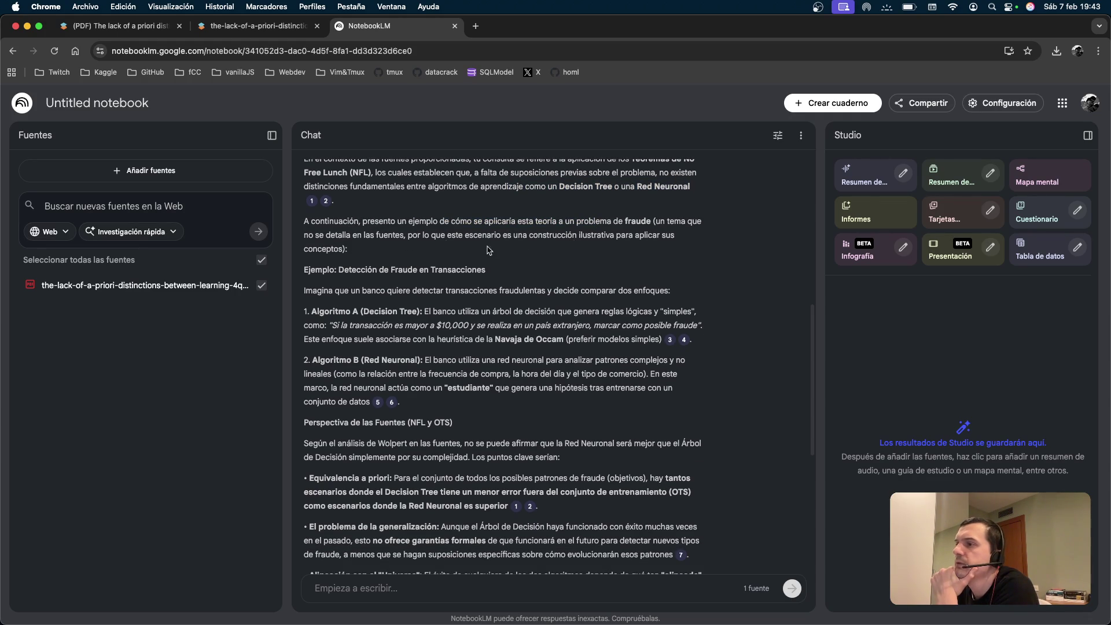
mouse_move(398, 249)
left_mouse_down()
mouse_move(356, 229)
mouse_move(550, 221)
mouse_move(545, 237)
left_mouse_up()
left_click(545, 237)
mouse_move(382, 248)
left_mouse_down()
mouse_move(305, 220)
mouse_move(654, 221)
left_mouse_up()
left_click(613, 243)
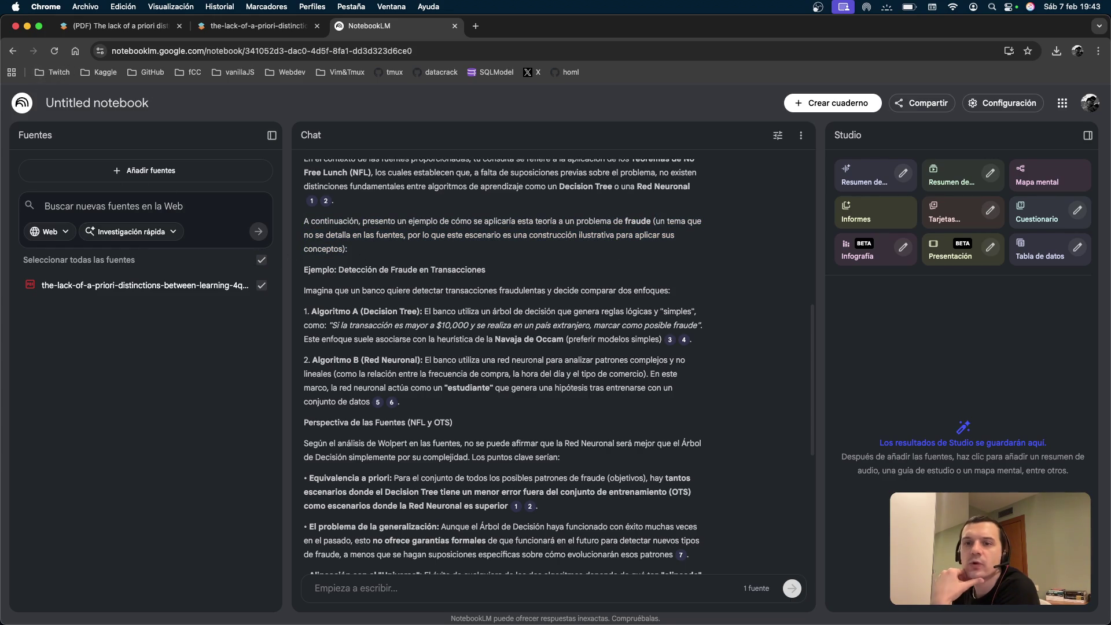
left_click(1050, 594)
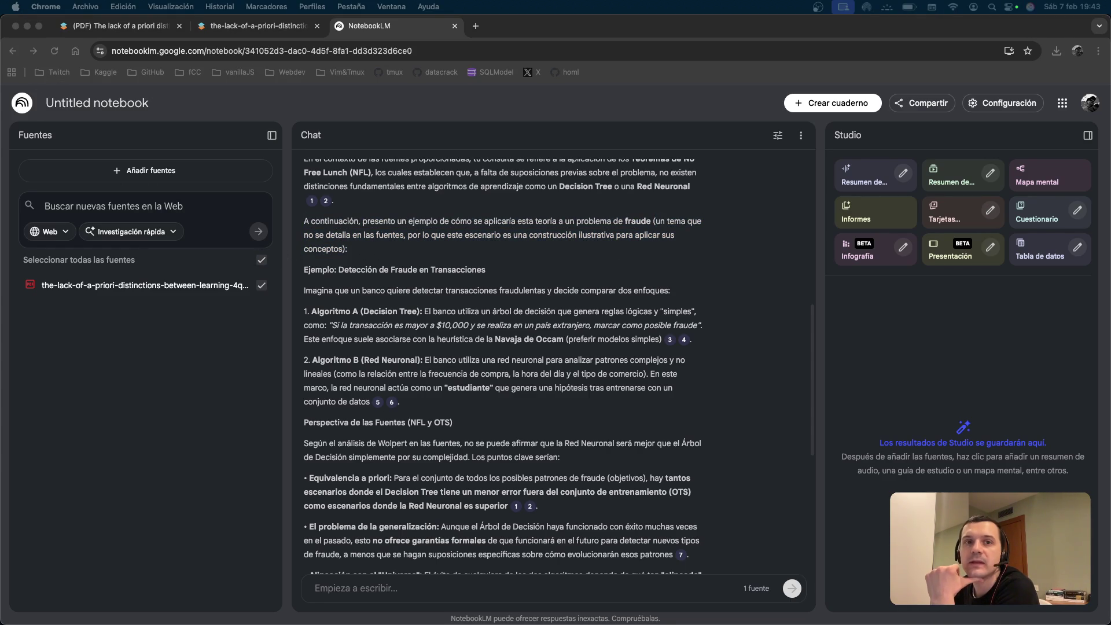
left_click(550, 247)
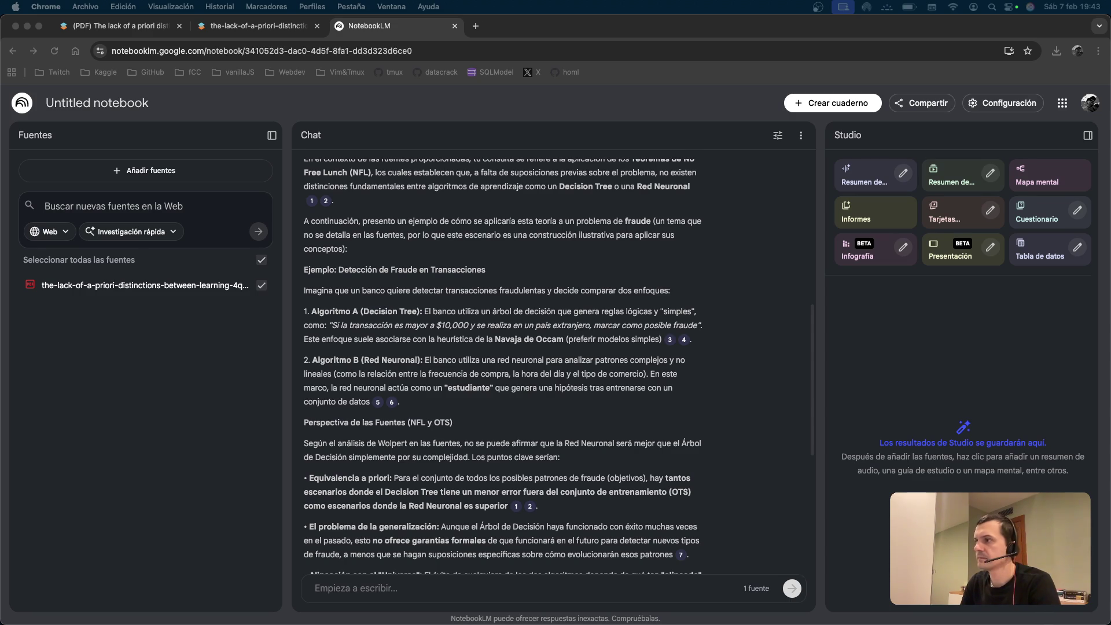
scroll(393, 252, "up", 1)
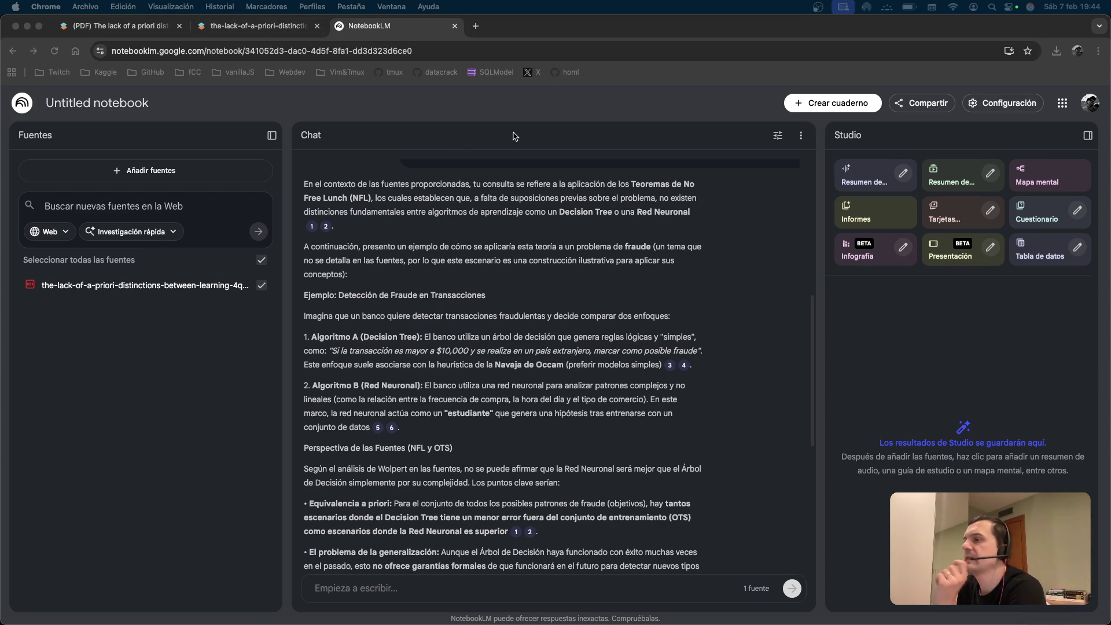
left_click(550, 234)
triple_click(436, 199)
left_click(457, 210)
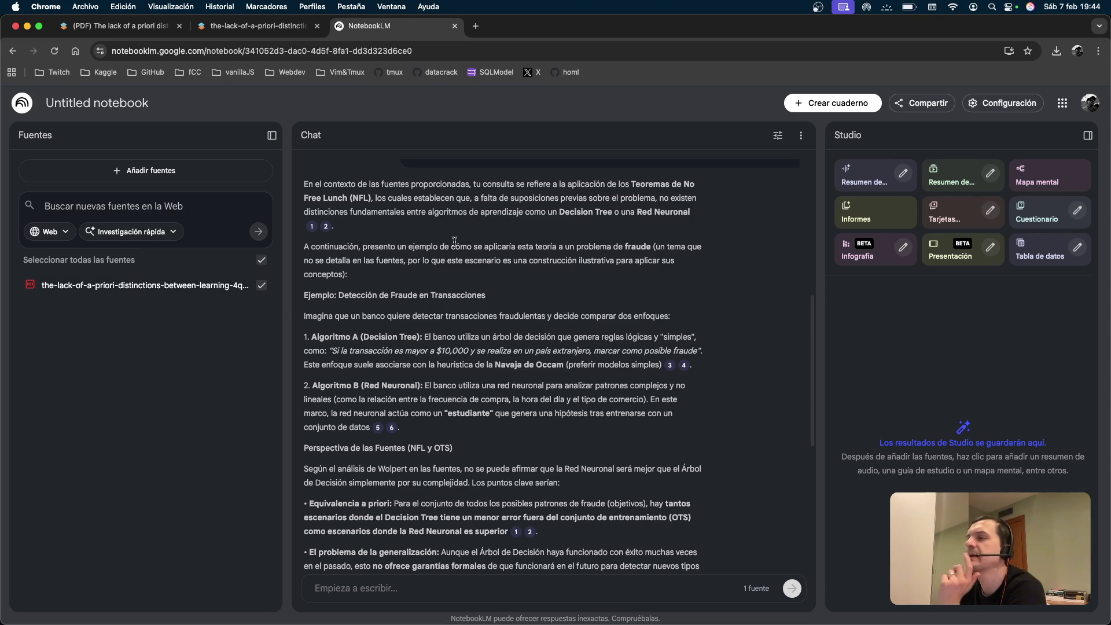
scroll(485, 234, "up", 1)
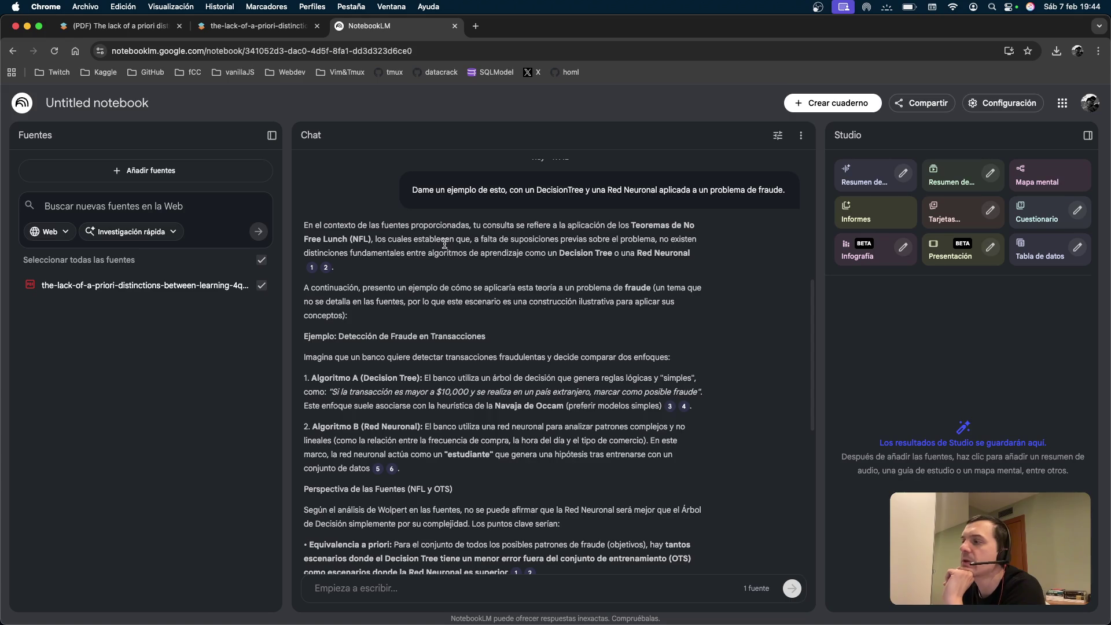
Read the fraud example's opening, highlighting the illustrative-construction and bank-fraud lines.
scroll(501, 243, "down", 1)
scroll(532, 276, "down", 1)
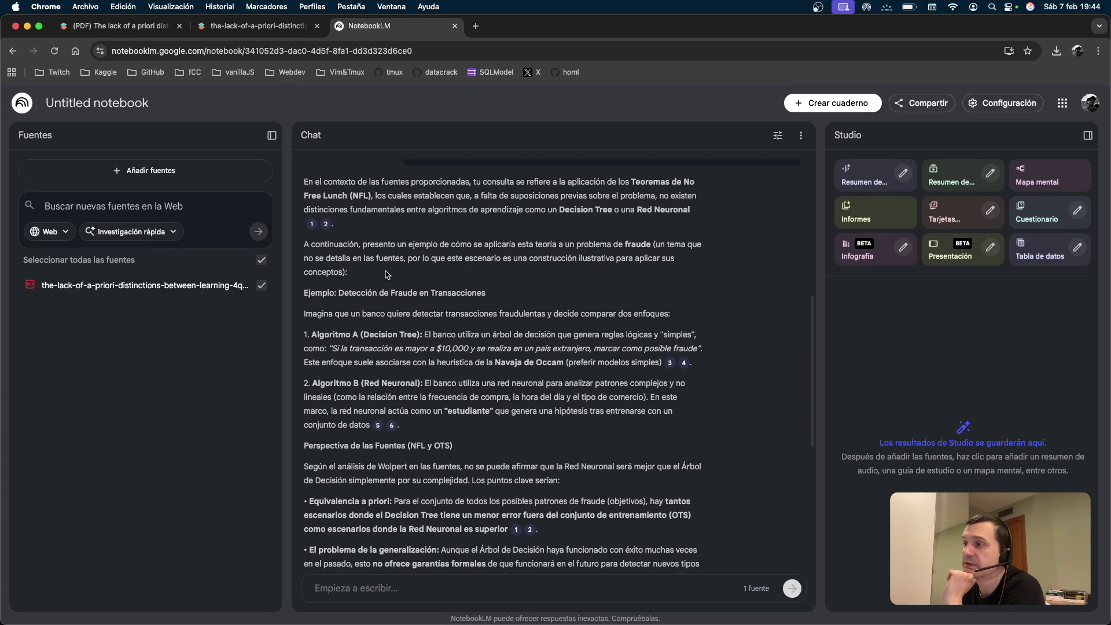
mouse_move(334, 257)
left_mouse_down()
mouse_move(628, 262)
mouse_move(618, 260)
left_mouse_up()
left_click(606, 271)
scroll(606, 271, "down", 2)
left_click_drag(331, 237, 536, 242)
left_click(521, 255)
scroll(515, 258, "down", 1)
left_click_drag(372, 235, 599, 237)
left_click(628, 238)
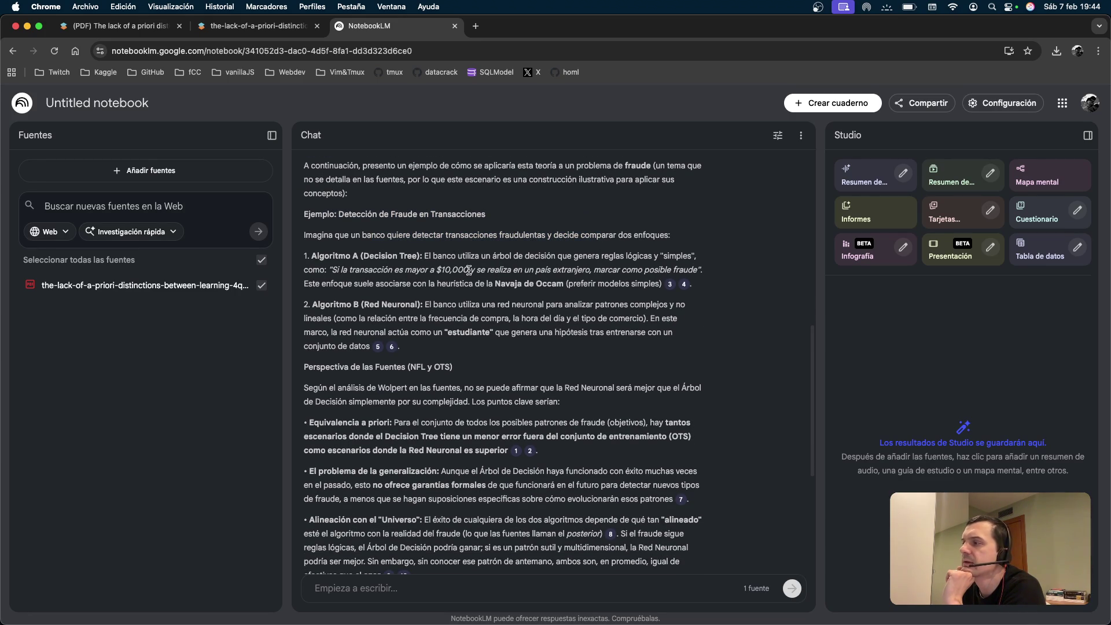
Scroll to the Algoritmo A paragraph and copy the term 'Navaja de Occam'.
scroll(459, 303, "down", 1)
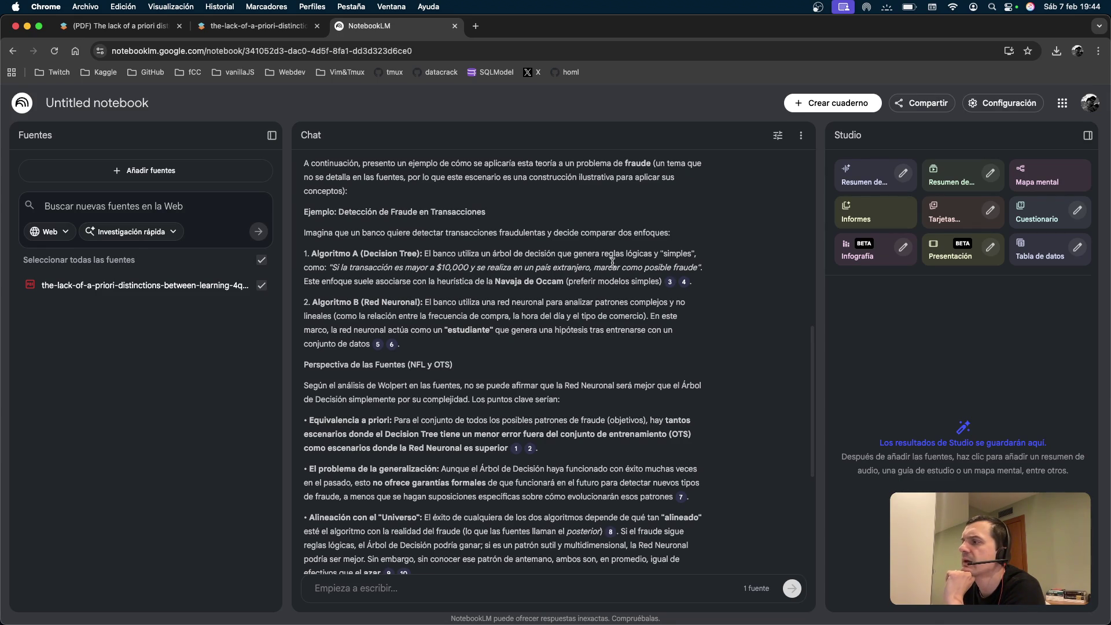
scroll(614, 265, "down", 1)
scroll(337, 276, "down", 1)
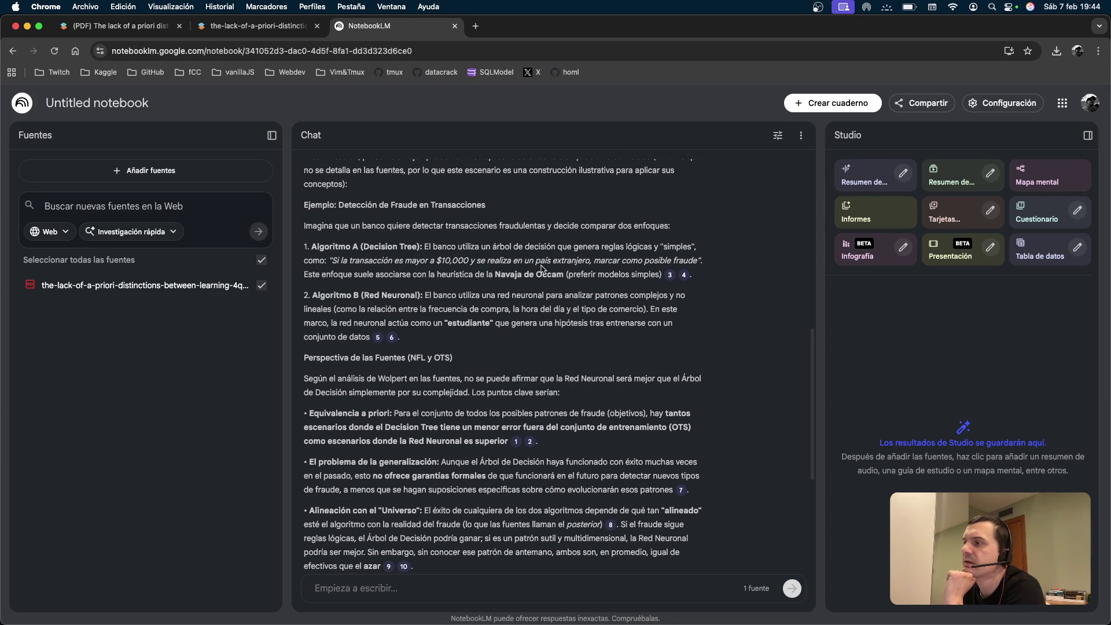
scroll(544, 267, "down", 1)
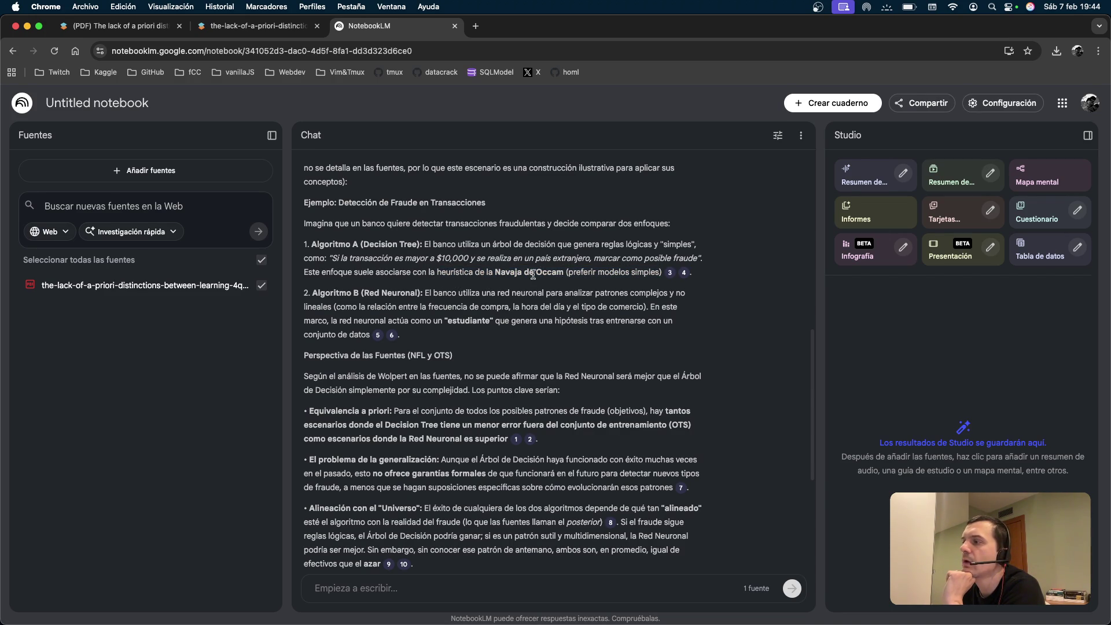
left_click_drag(564, 271, 496, 274)
key("cmd+c")
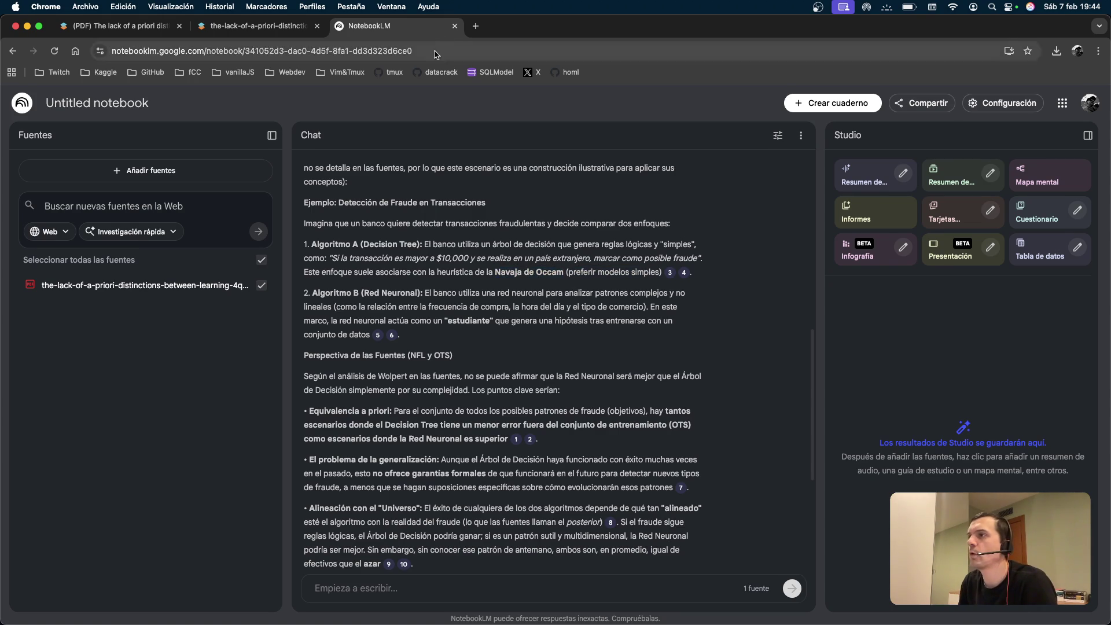
Search Google for 'Navaja de Occam' in a new tab and expand the AI overview.
left_click(476, 26)
key("cmd+v")
key("Return")
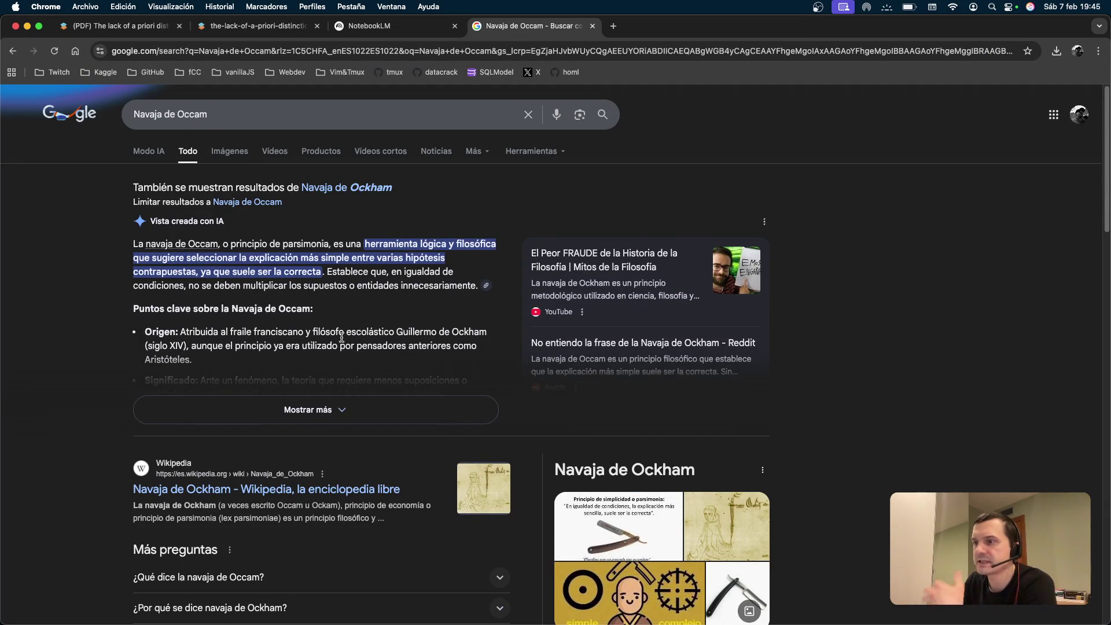
left_click(349, 407)
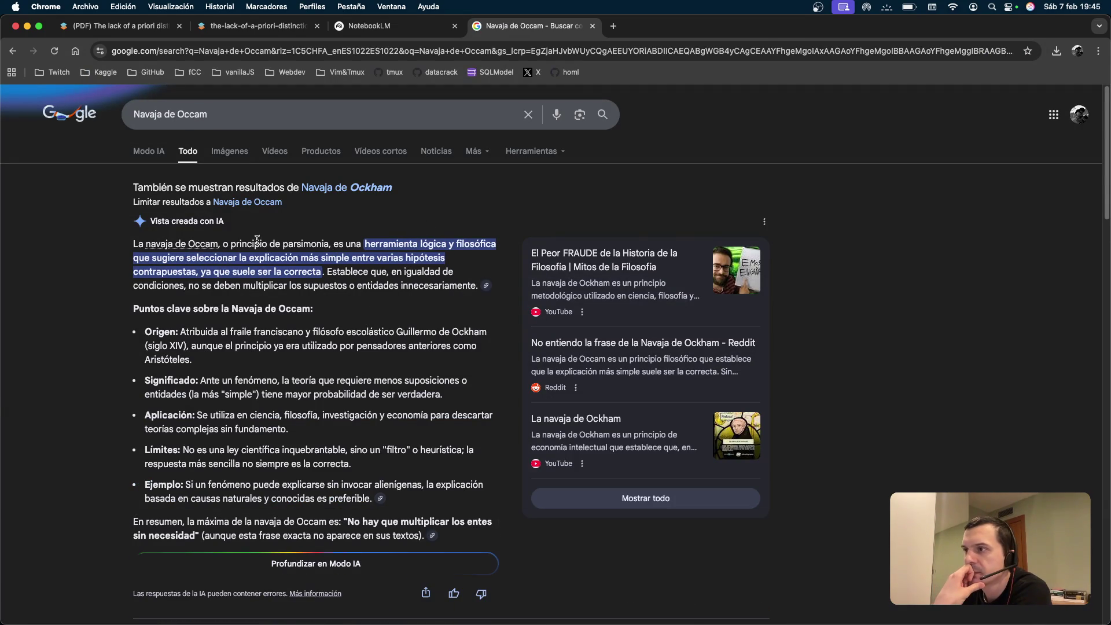
Refine the search to 'navaja de ockham o principio de parsimonia'.
key("slash")
type(" o prin")
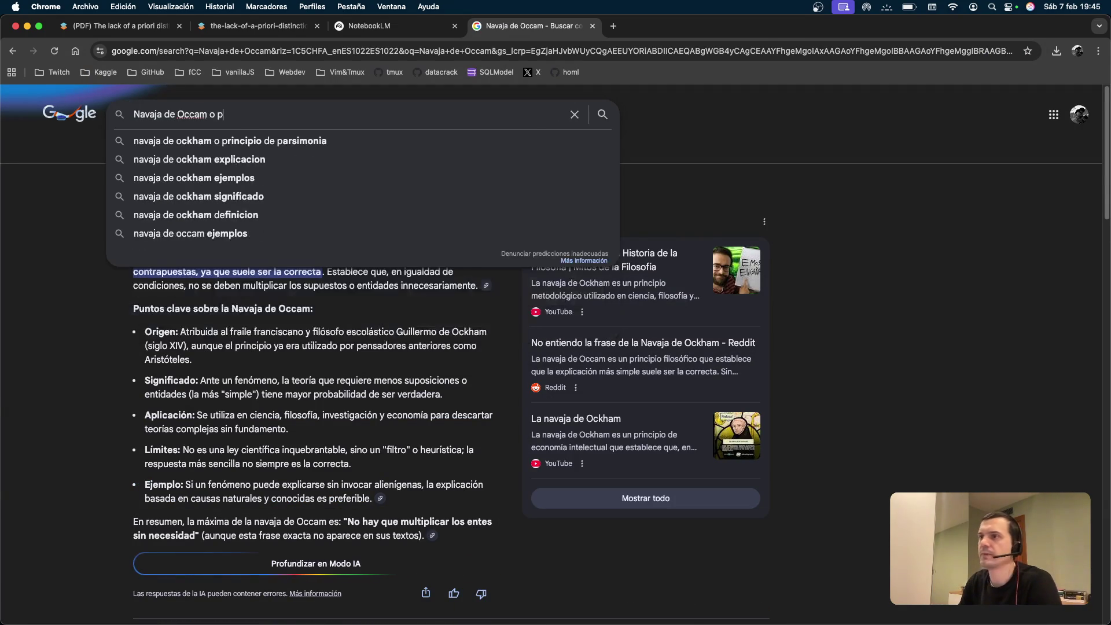
key("Down")
key("Return")
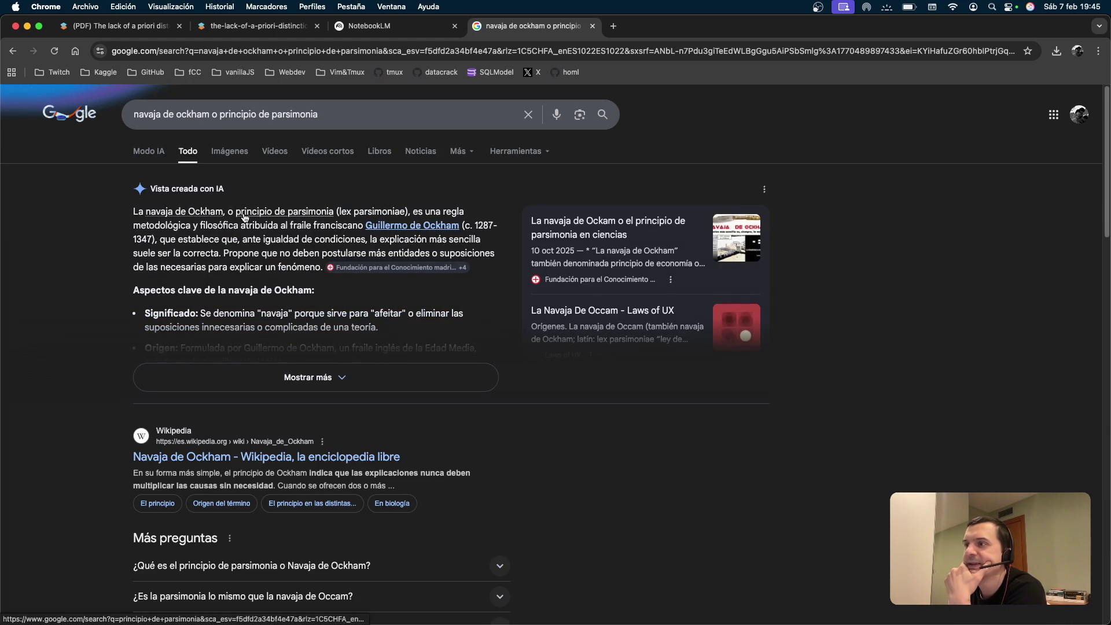
Highlight the overview's Franciscan friar, 'ante igualdad de condiciones' and 1347 passages, then return to NotebookLM.
left_click_drag(141, 225, 349, 223)
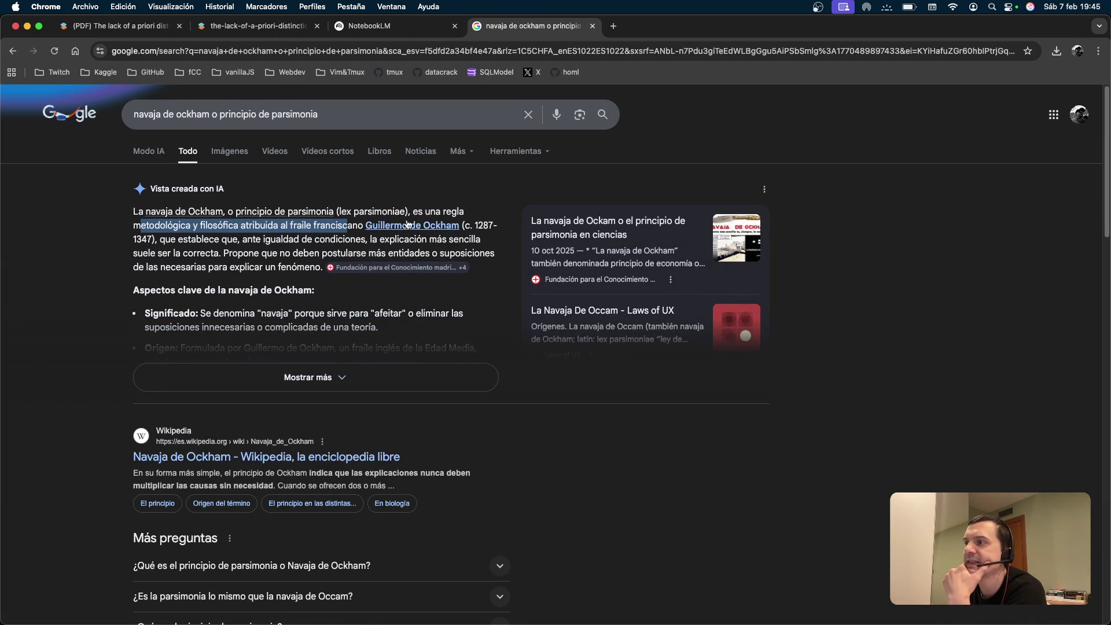
left_click_drag(209, 239, 363, 240)
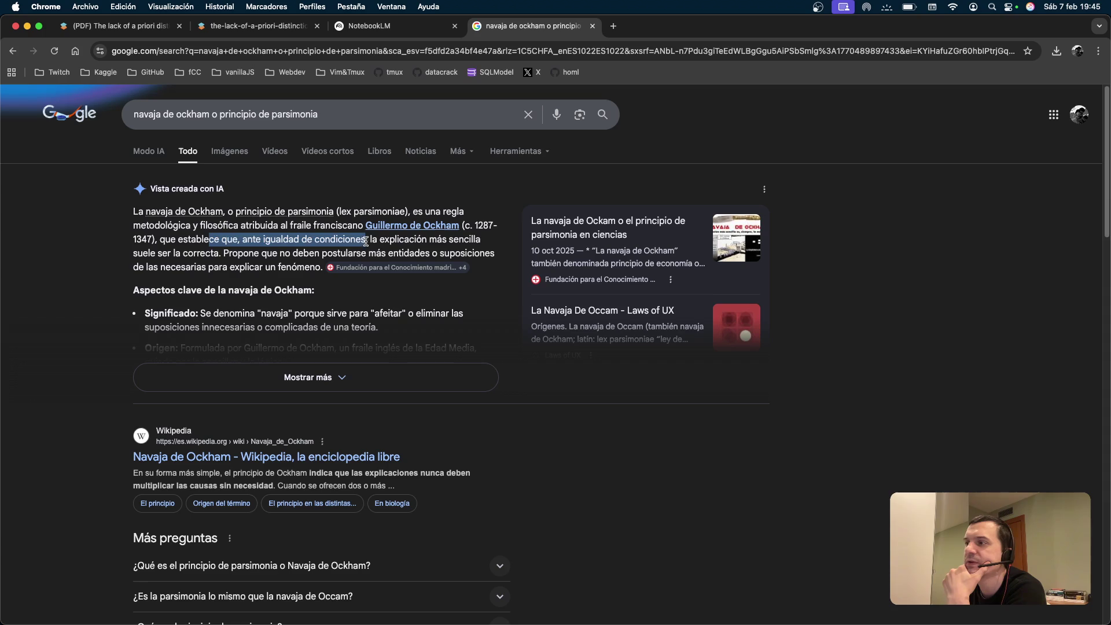
left_click(364, 241)
left_click_drag(226, 251, 132, 236)
left_click(132, 237)
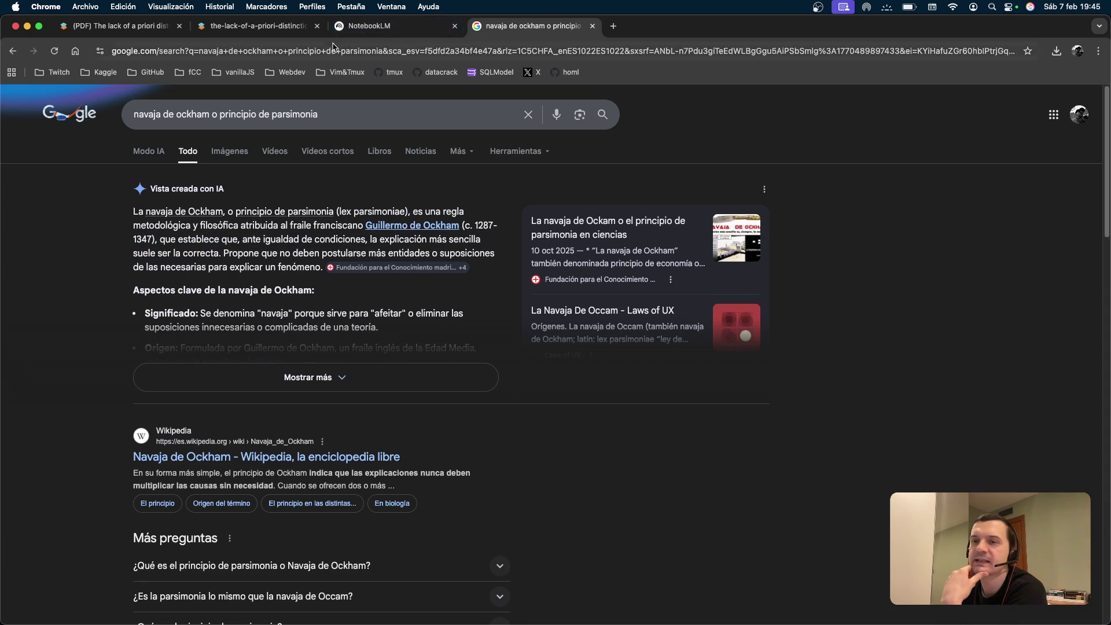
left_click(403, 34)
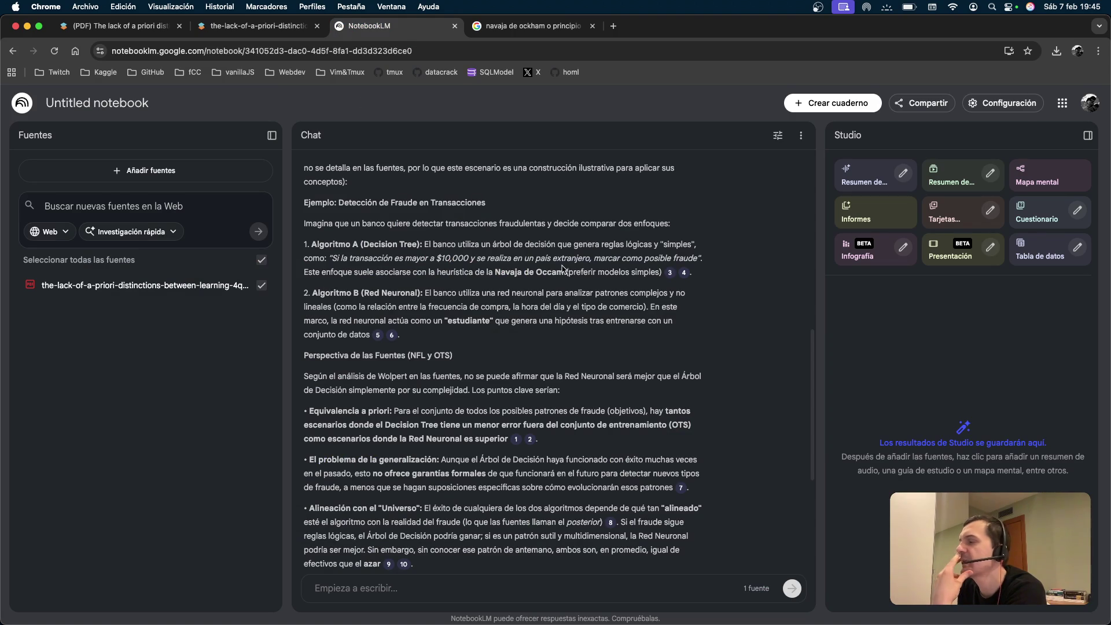
Read the Algoritmo B neural network description, highlighting lines around 'hipótesis'.
scroll(563, 265, "down", 1)
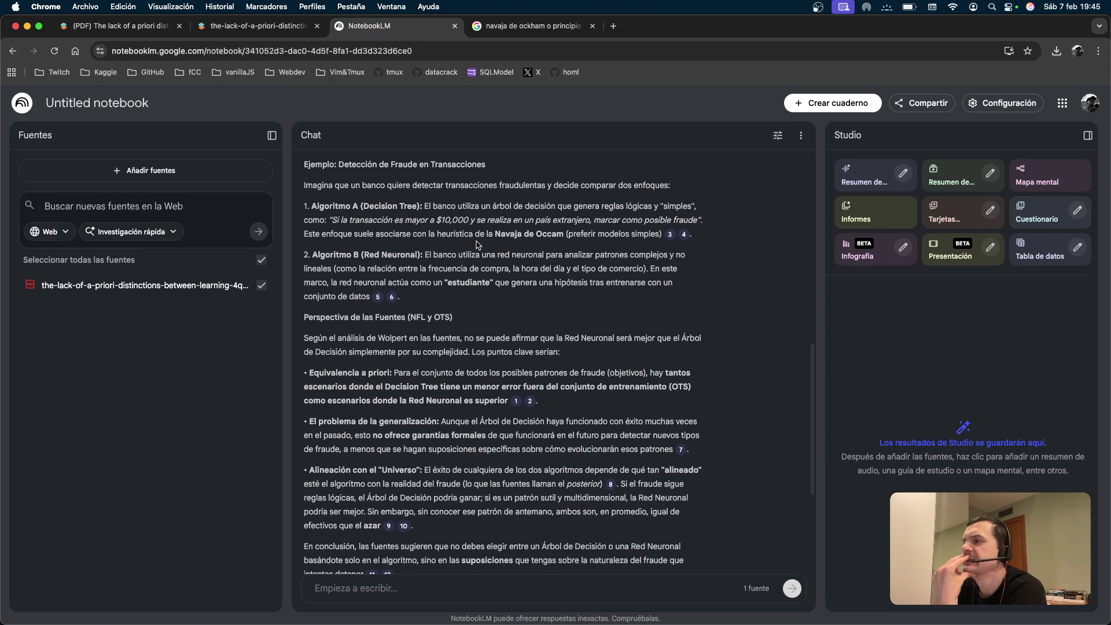
scroll(406, 252, "down", 1)
left_click_drag(438, 255, 616, 255)
left_click(480, 260)
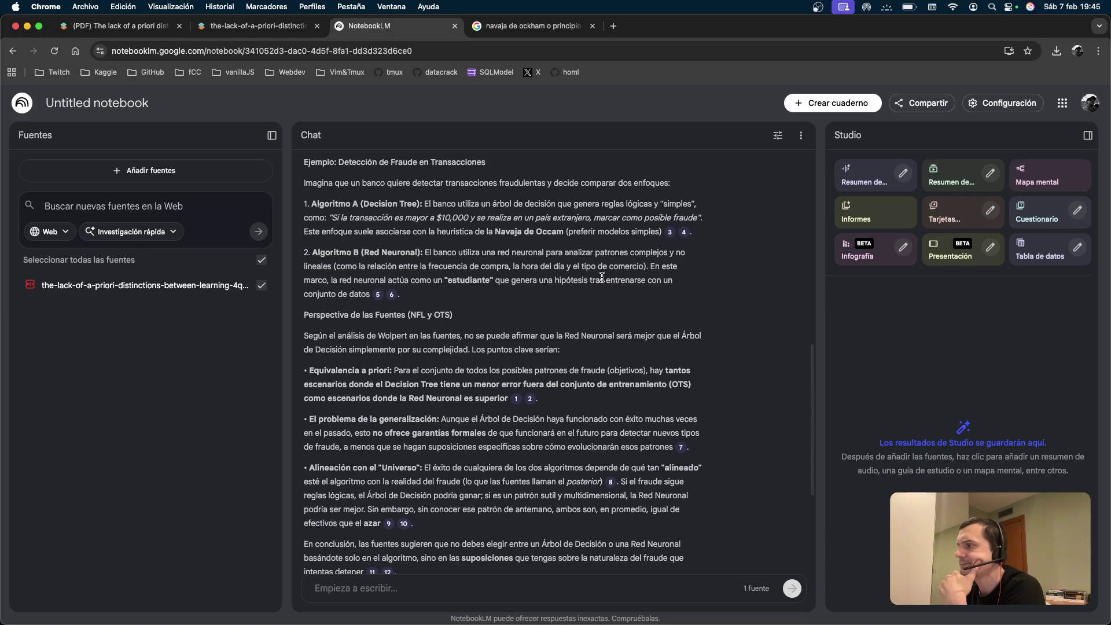
mouse_move(302, 281)
left_mouse_down()
mouse_move(472, 266)
mouse_move(499, 280)
left_mouse_up()
scroll(548, 276, "down", 1)
scroll(548, 275, "down", 1)
left_click_drag(559, 209, 618, 210)
left_click(619, 209)
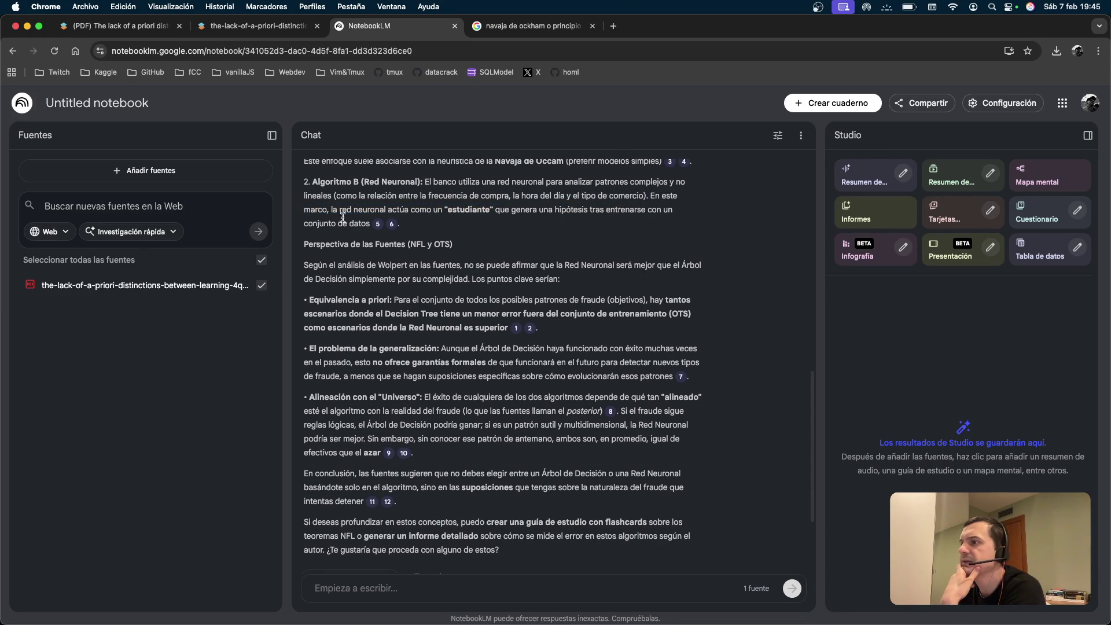
scroll(376, 240, "down", 1)
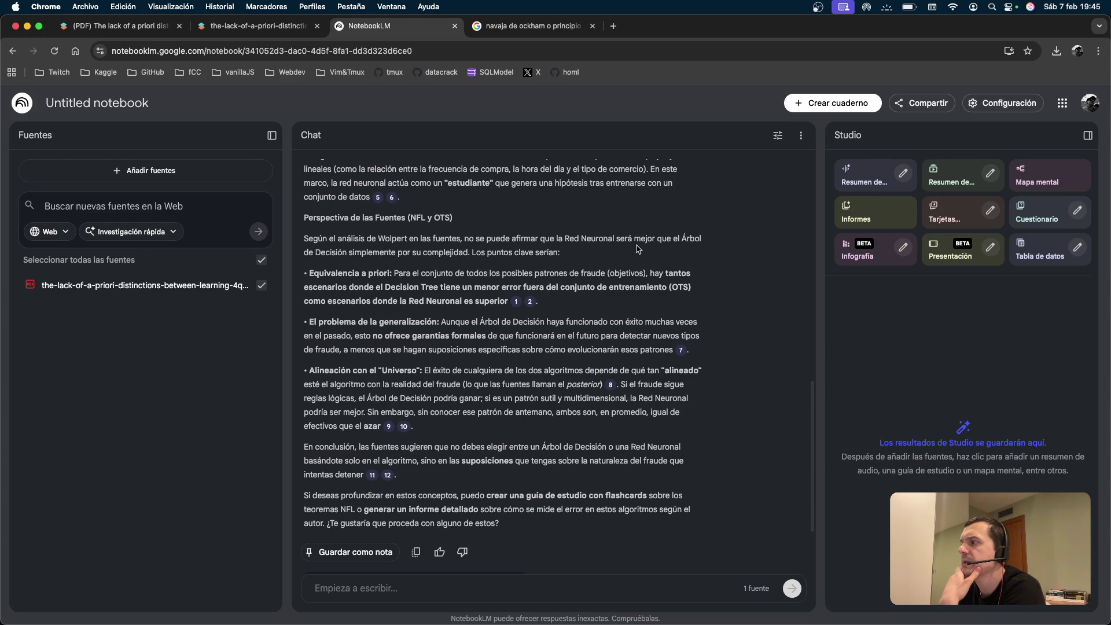
left_click_drag(409, 253, 526, 253)
left_click(557, 264)
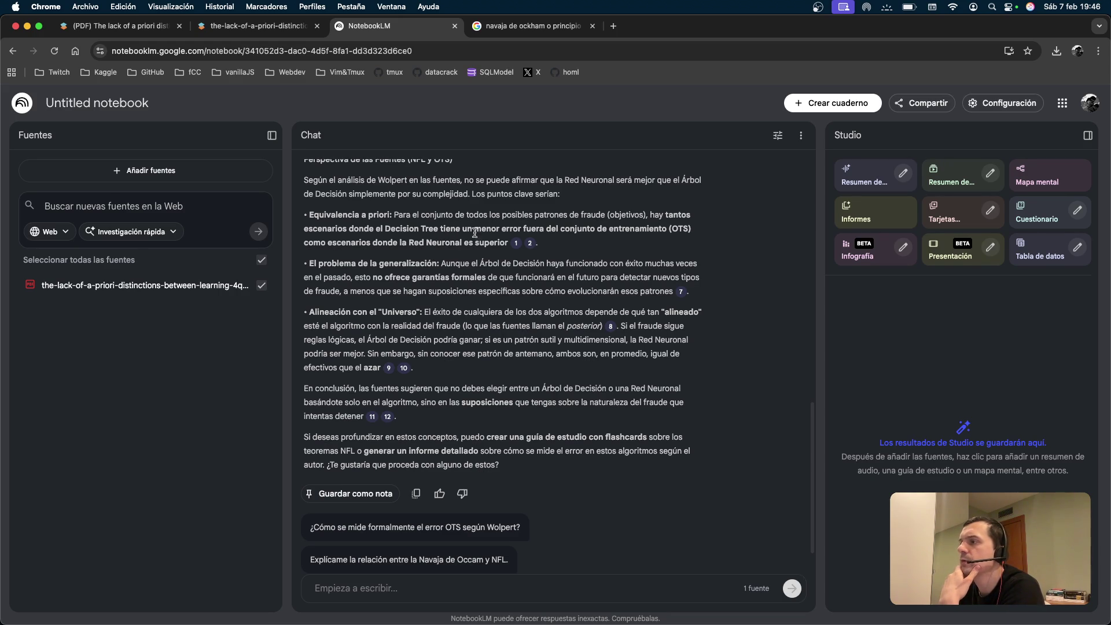
Read the OTS section, highlighting 'de entrenamiento (OTS)', Decision Tree and the no-formal-guarantees phrase.
left_click_drag(596, 230, 688, 242)
left_click(688, 242)
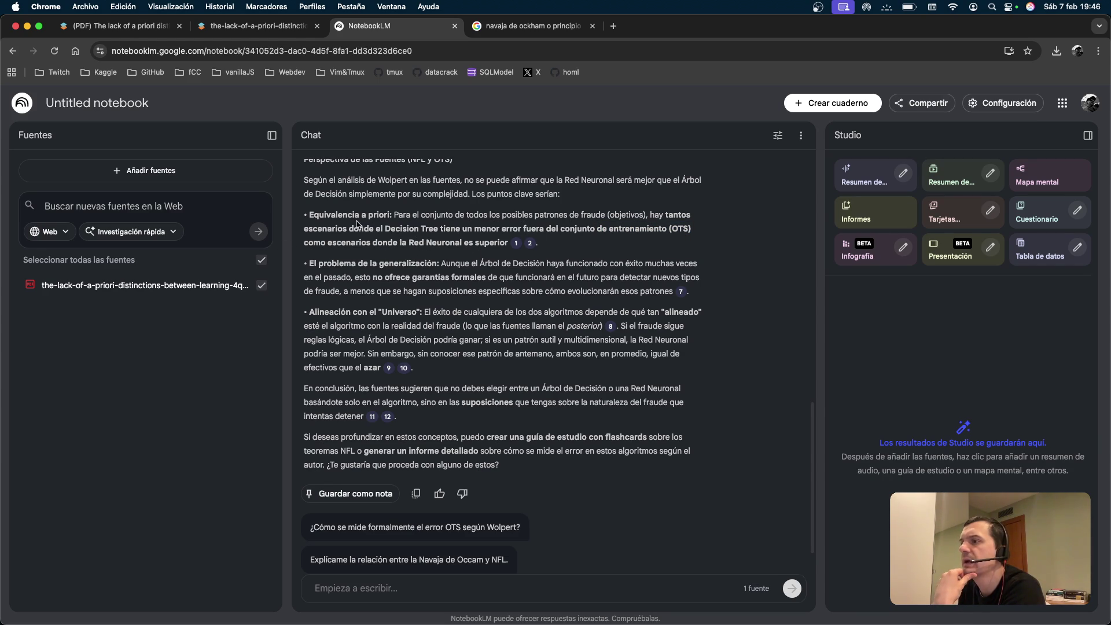
left_click_drag(321, 219, 404, 240)
left_click(403, 237)
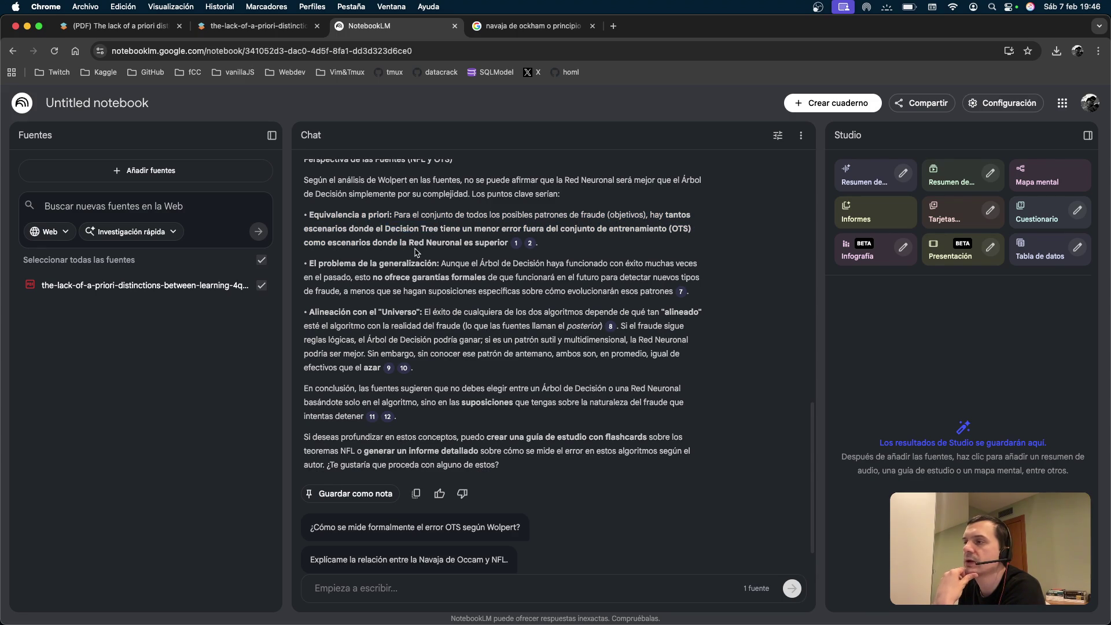
left_click_drag(383, 232, 484, 242)
left_click(446, 254)
scroll(443, 255, "down", 1)
scroll(442, 255, "down", 1)
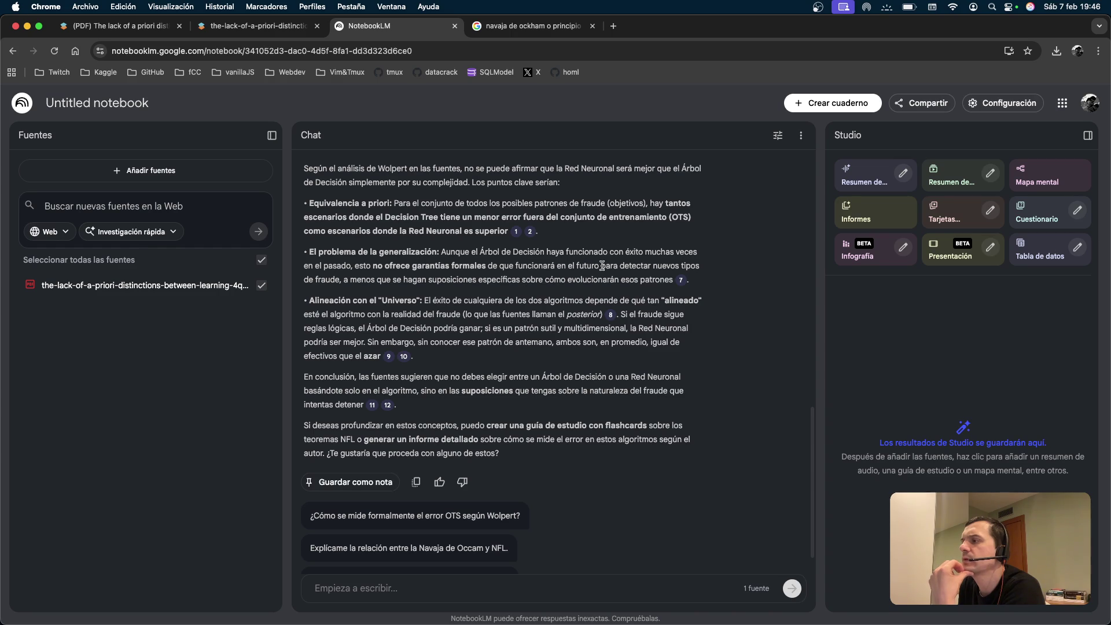
mouse_move(355, 265)
left_mouse_down()
mouse_move(486, 279)
mouse_move(504, 268)
mouse_move(694, 268)
mouse_move(384, 280)
mouse_move(608, 282)
left_mouse_up()
left_click(387, 282)
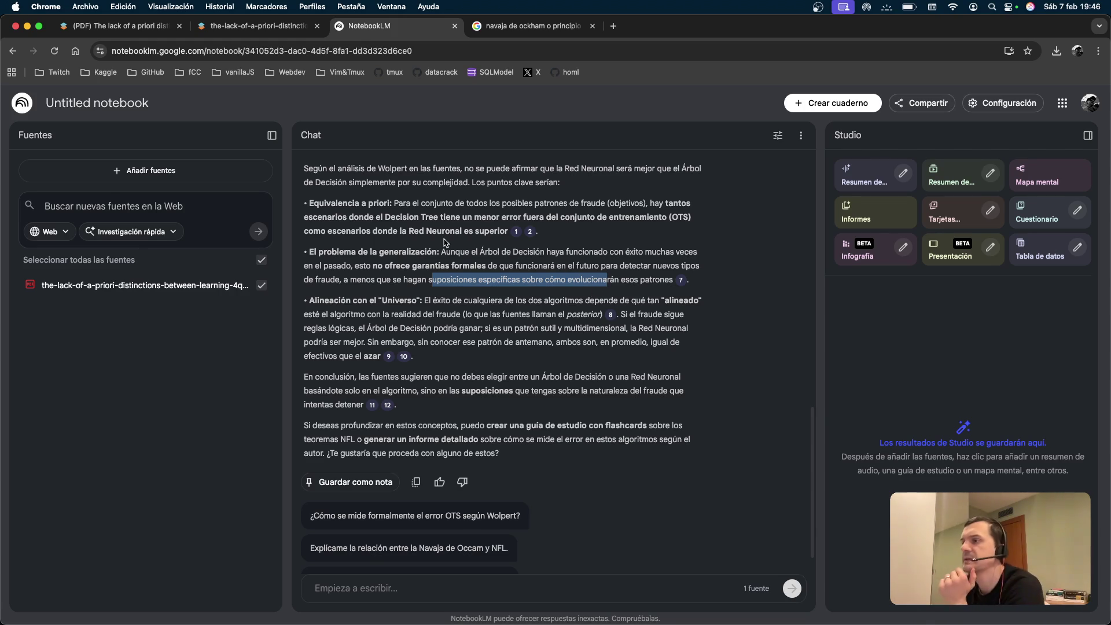
Read the Universo bullet, highlighting 'reglas lógicas' and 'sin conocer ese patrón de antemano'.
scroll(431, 313, "down", 1)
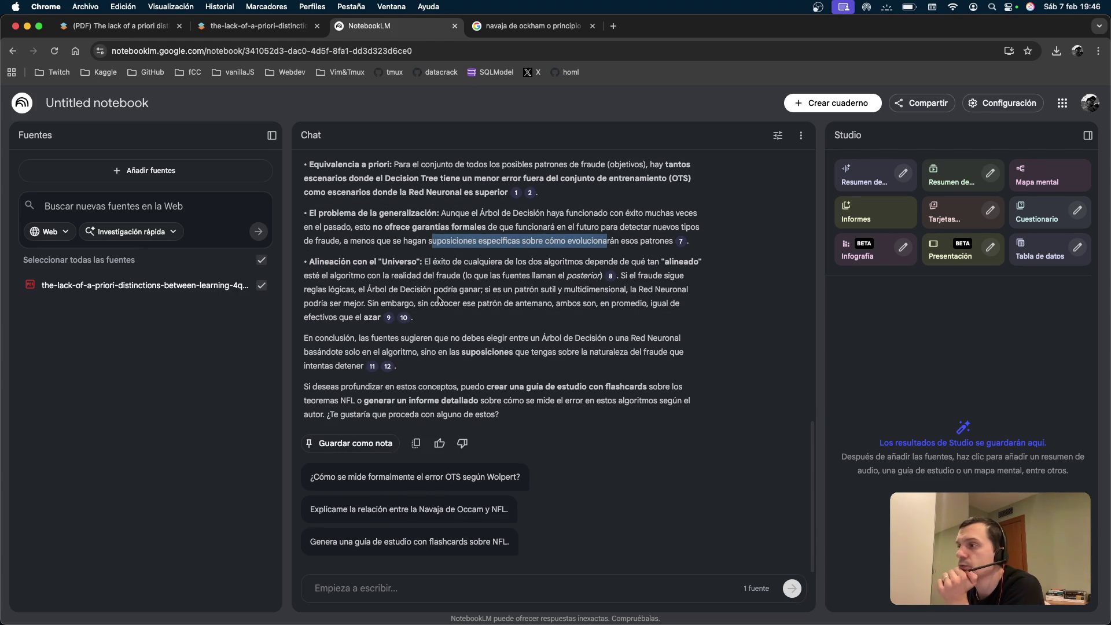
left_click_drag(465, 262, 619, 262)
left_click(525, 280)
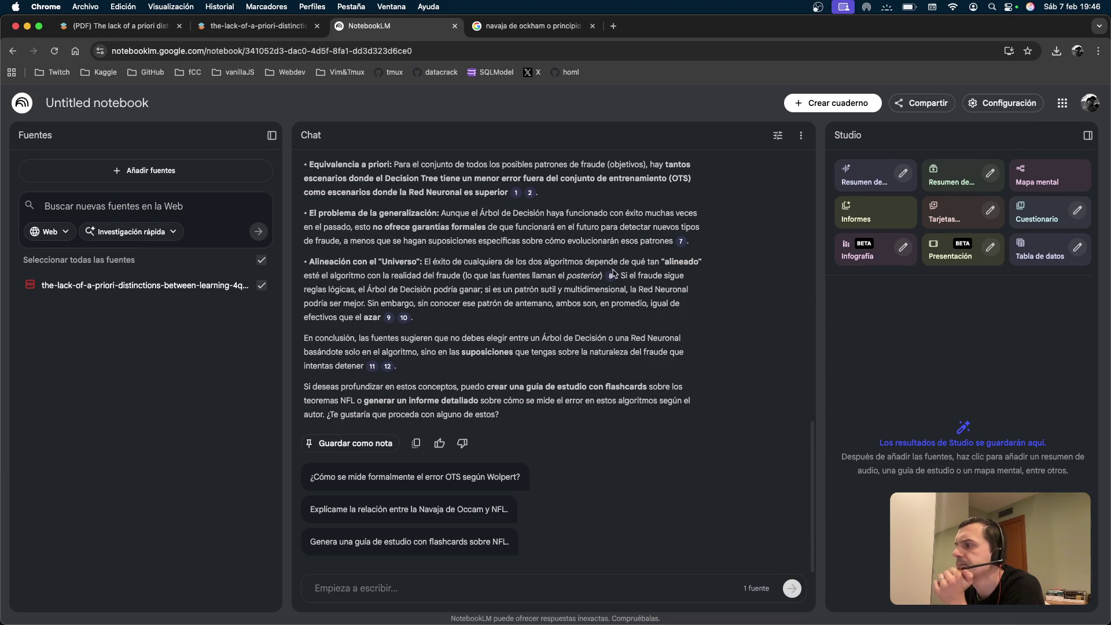
left_click_drag(308, 289, 377, 289)
left_click(382, 289)
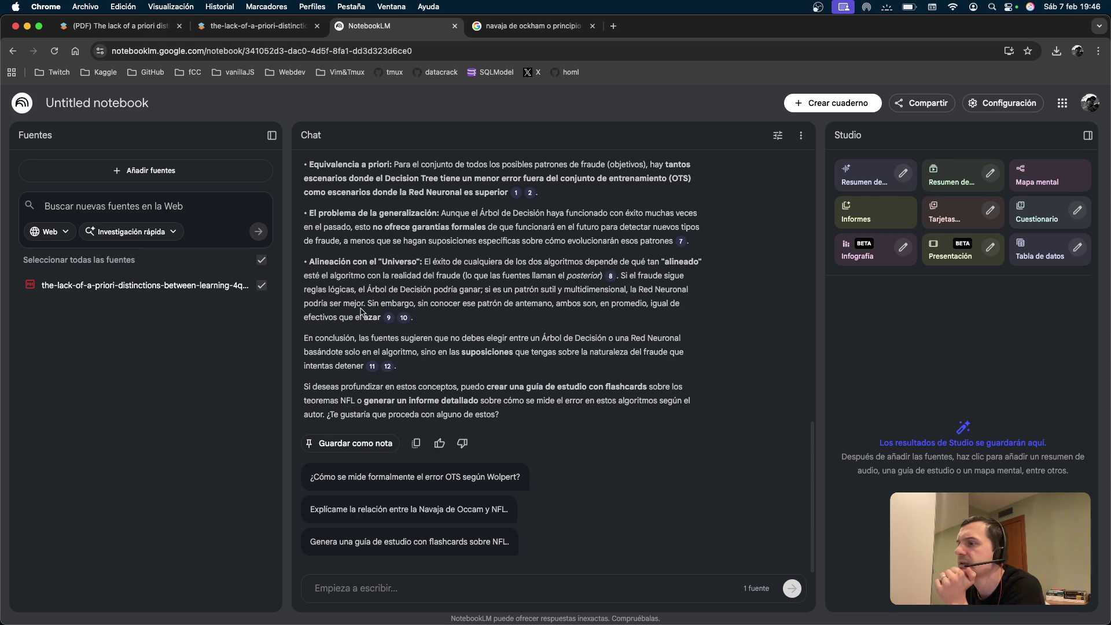
left_click_drag(381, 303, 491, 303)
left_click(493, 304)
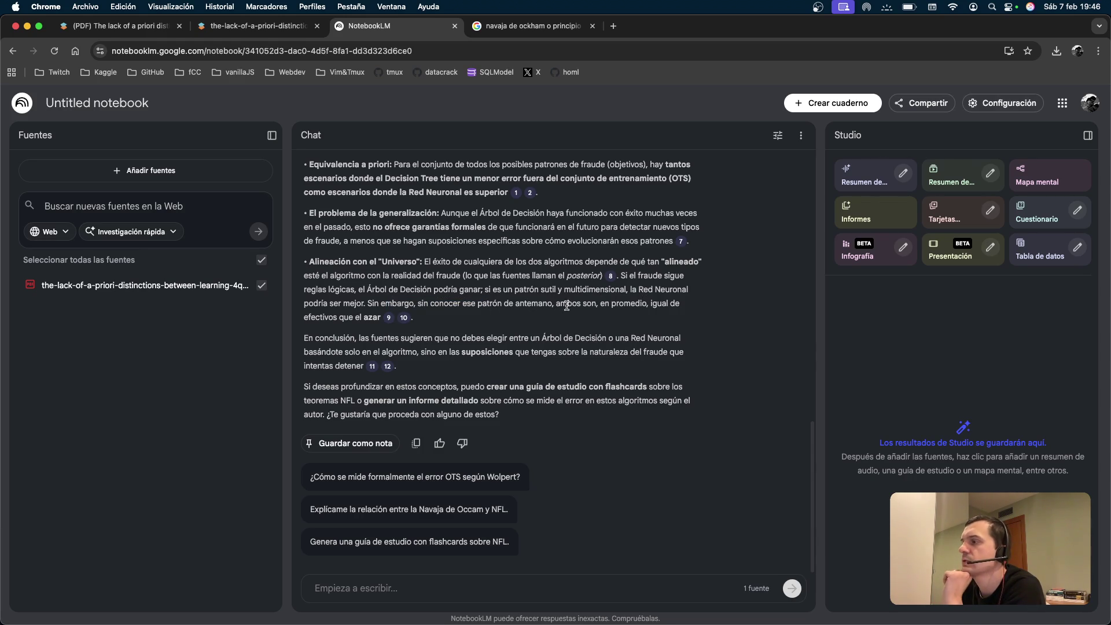
left_click_drag(382, 325, 327, 289)
left_click(491, 289)
Read the conclusion that the choice depends on assumptions about fraud, not the algorithm.
left_click_drag(326, 348, 466, 338)
left_click(467, 347)
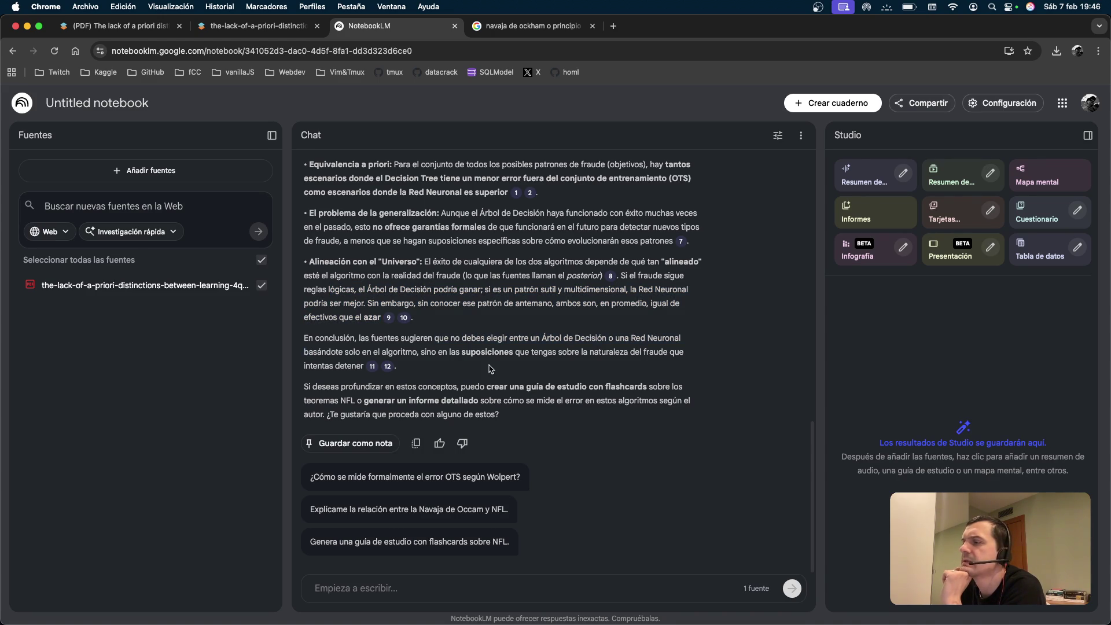
left_click_drag(345, 352, 643, 363)
left_click(469, 361)
left_click(643, 364)
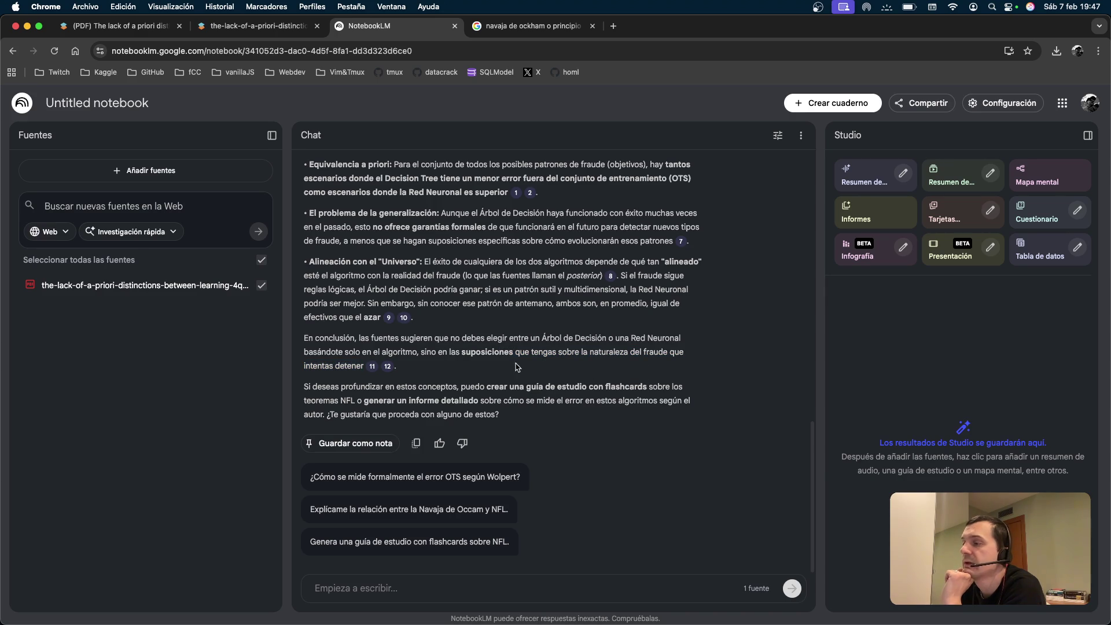
mouse_move(413, 363)
left_mouse_down()
mouse_move(457, 353)
mouse_move(416, 354)
left_mouse_up()
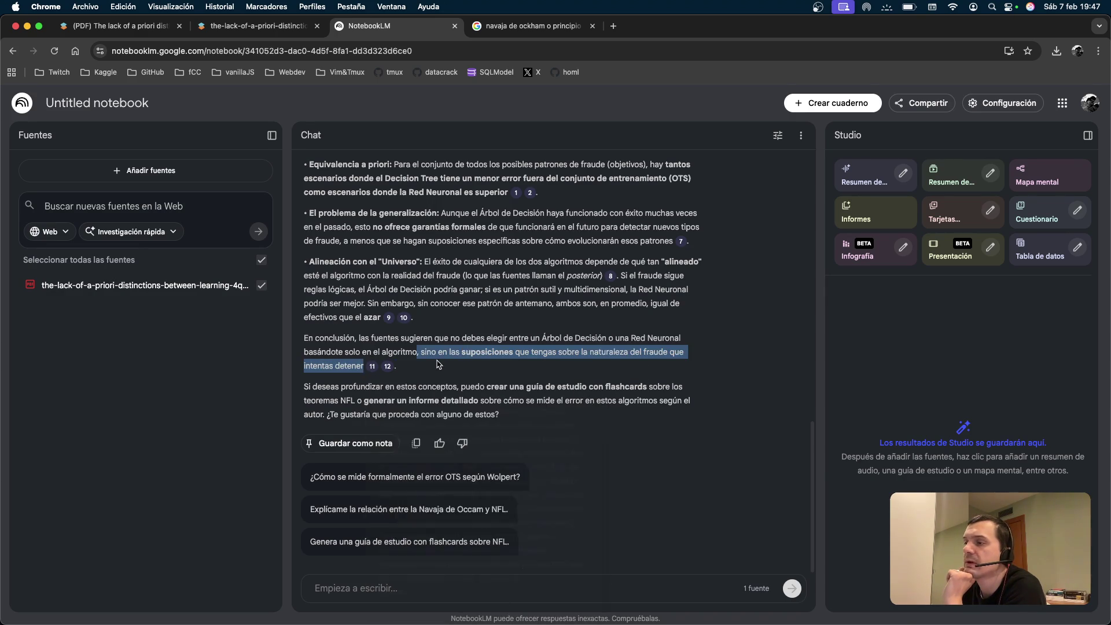
left_click(438, 363)
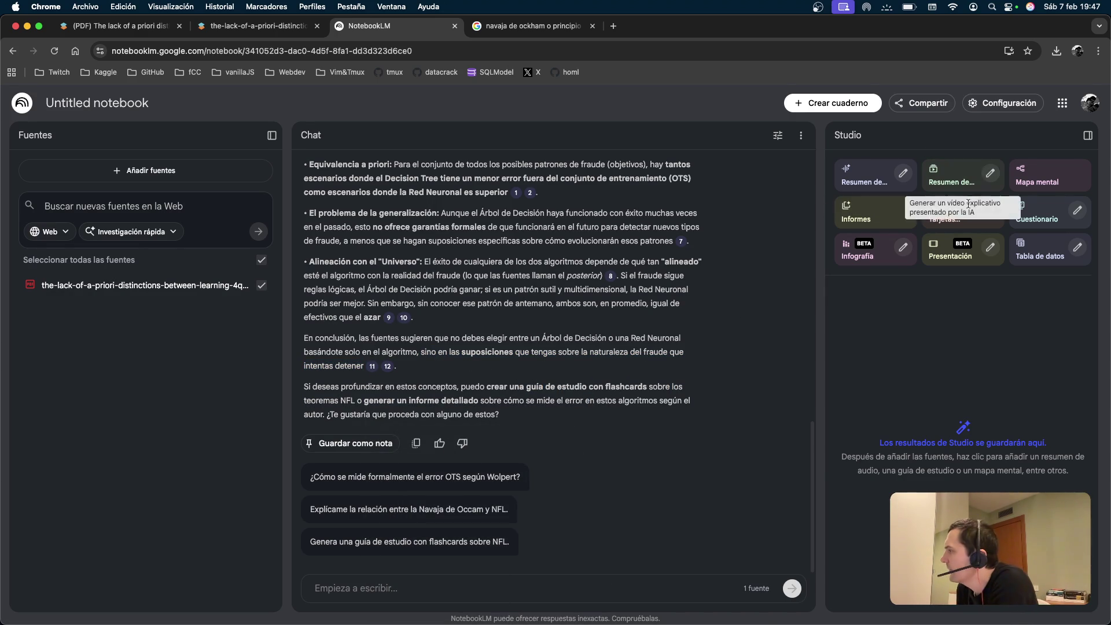
Generate Tarjetas (flashcards) from the No Free Lunch source in the Studio panel.
left_click(939, 210)
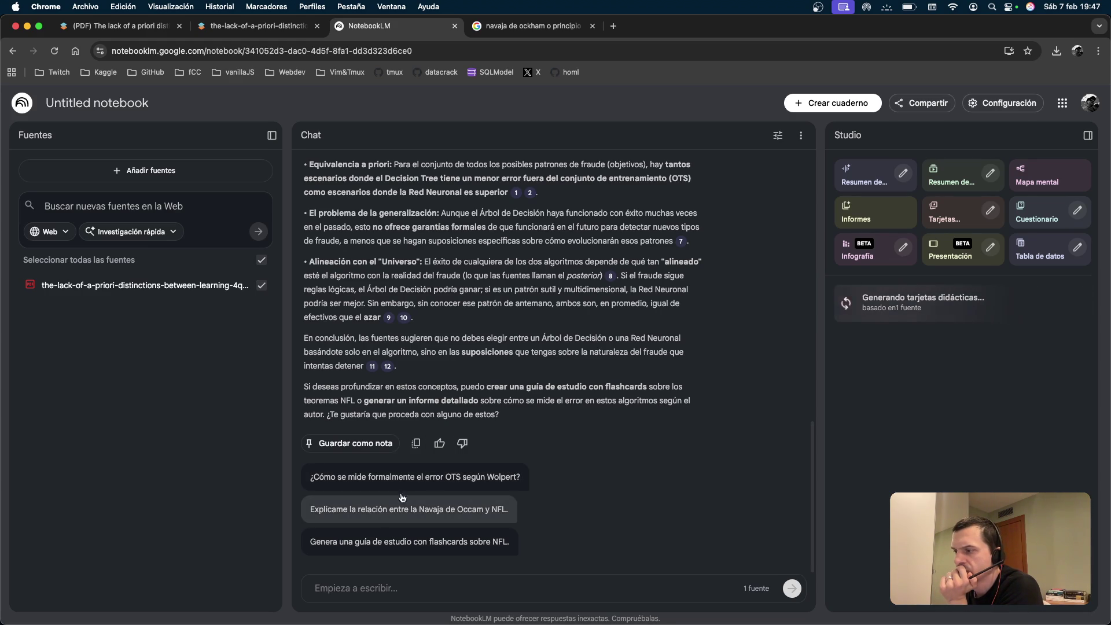
Ask '¿Cómo se mide formalmente el error OTS según Wolpert?' and close the Ockham search tab.
left_click(434, 476)
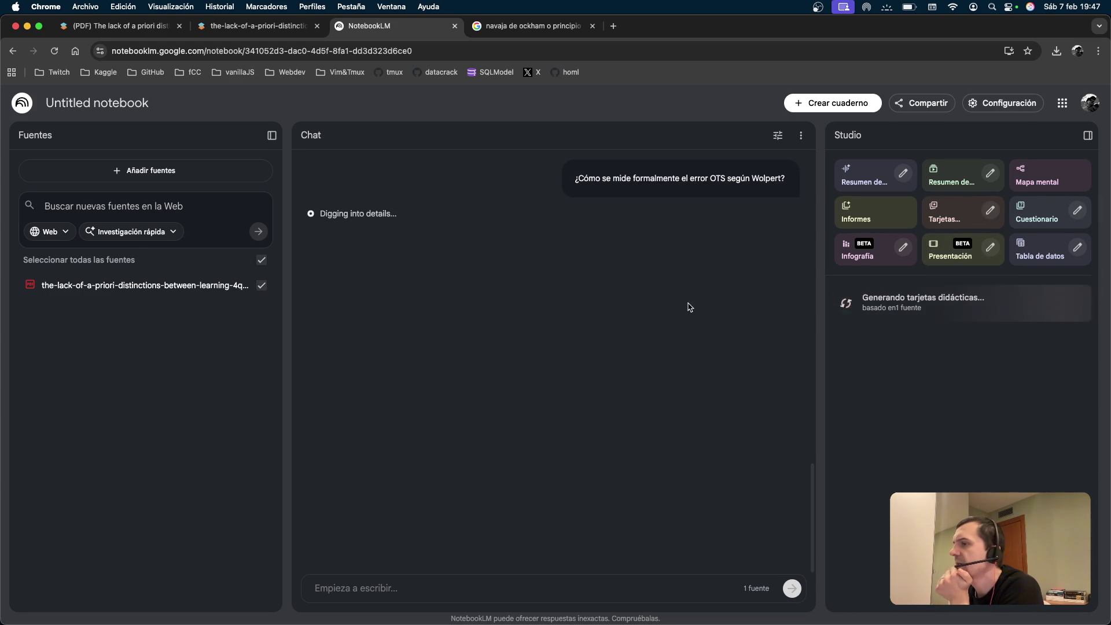
left_click_drag(680, 178, 785, 180)
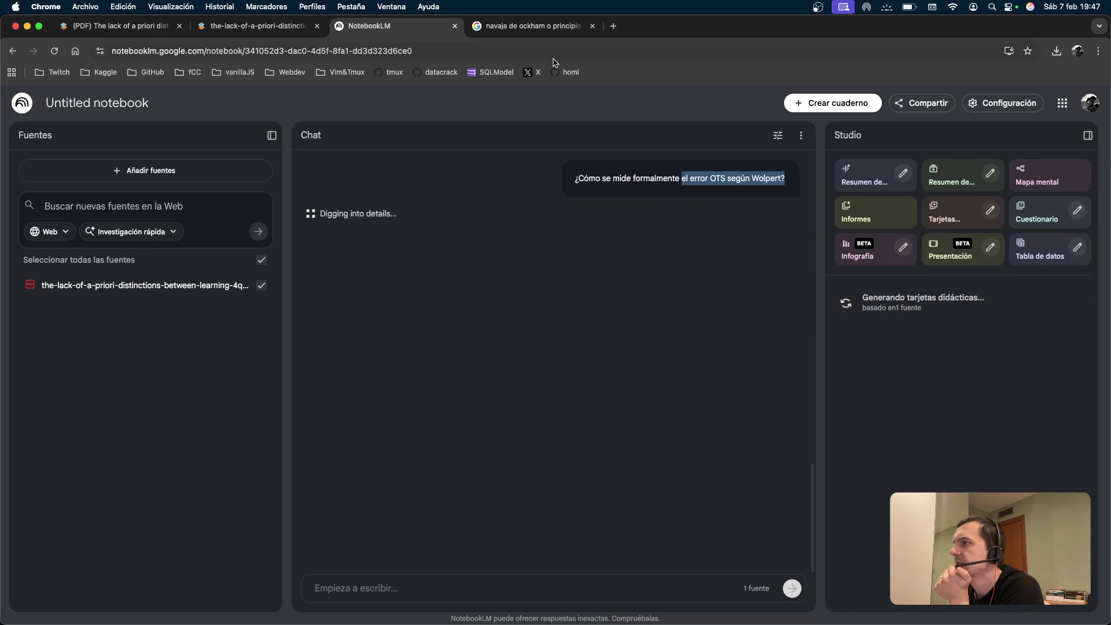
left_click(601, 29)
left_click(592, 26)
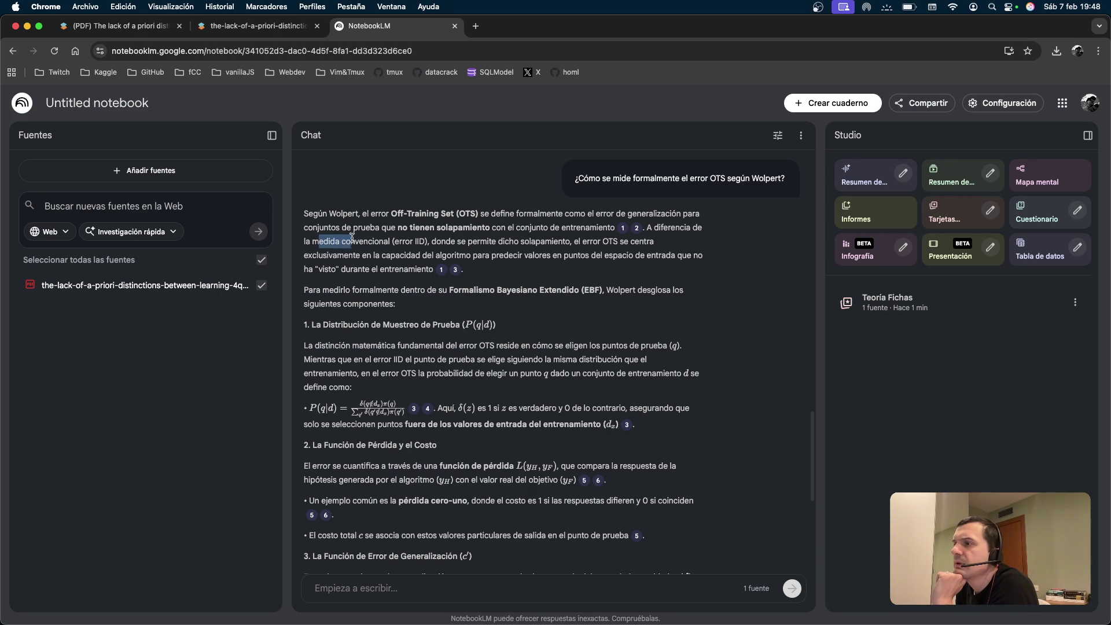
left_click_drag(453, 237, 573, 245)
left_click(565, 250)
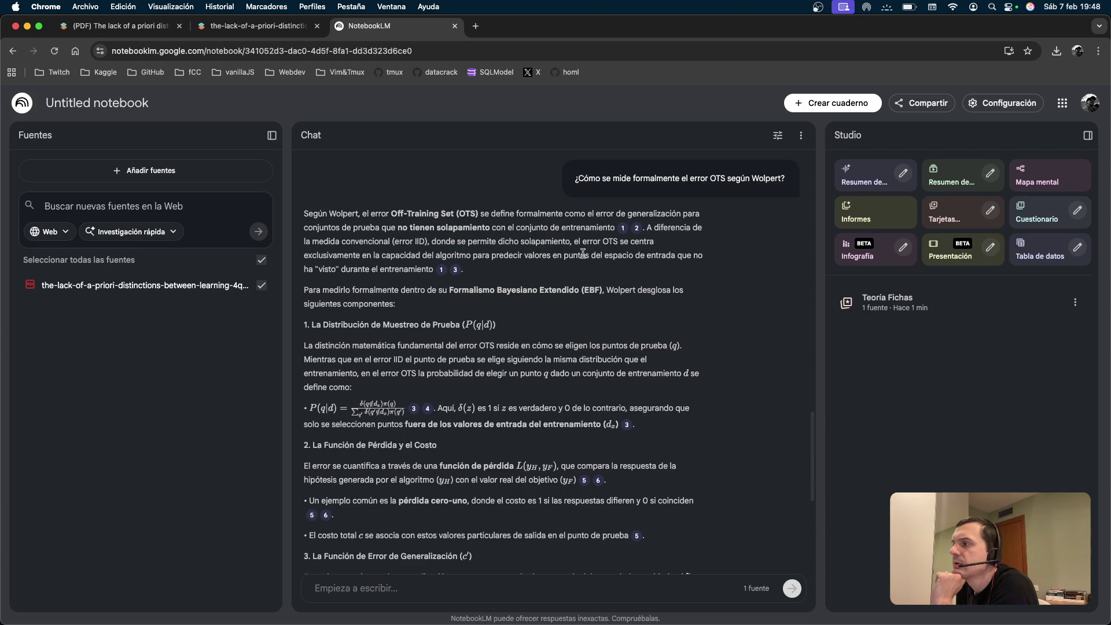
left_click_drag(337, 258, 514, 255)
left_click(531, 256)
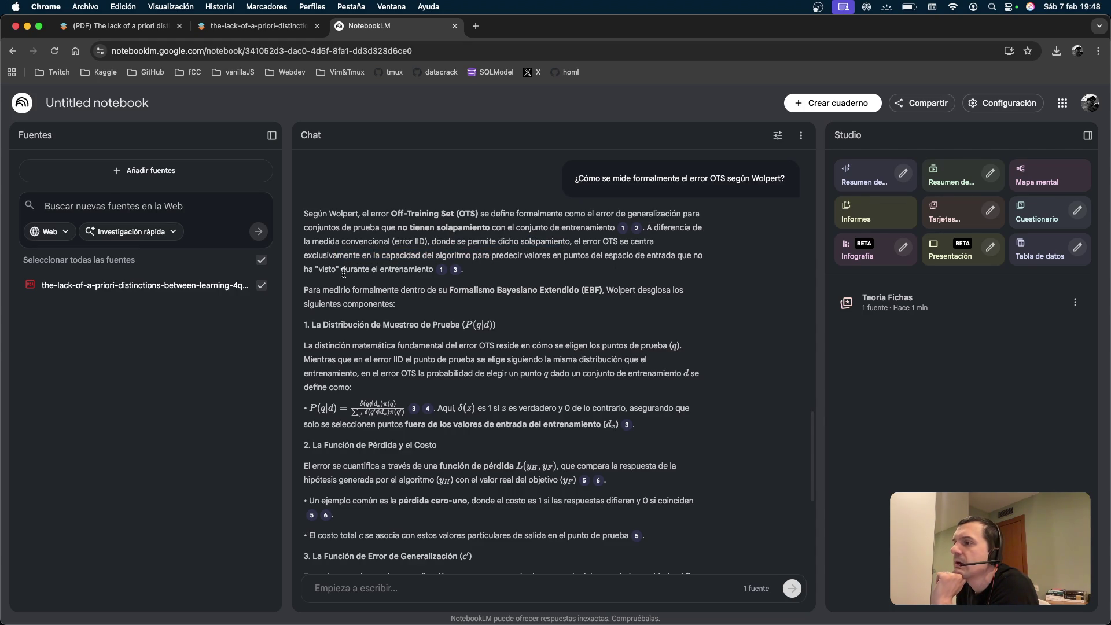
scroll(382, 269, "down", 1)
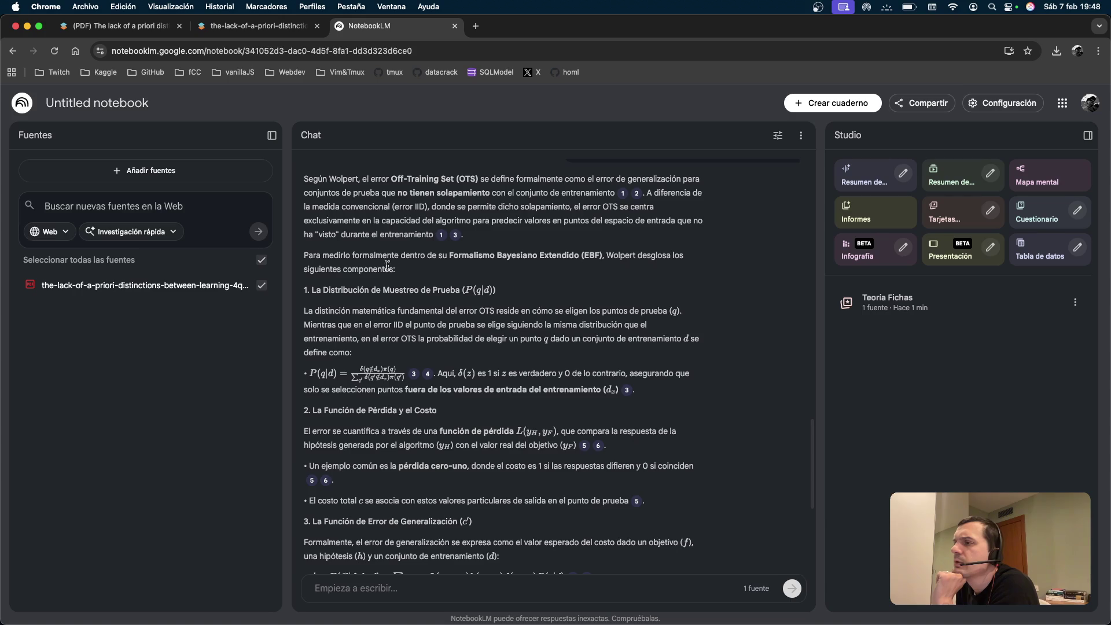
left_click_drag(502, 255, 601, 265)
left_click(604, 264)
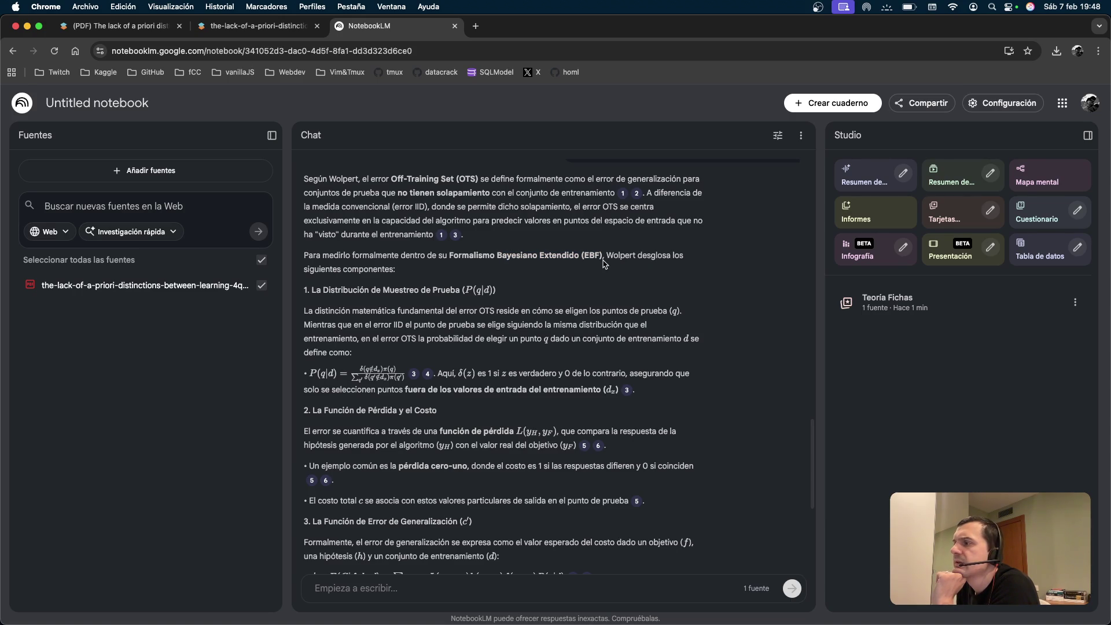
left_click_drag(397, 270, 345, 267)
scroll(404, 273, "down", 3)
left_click(404, 275)
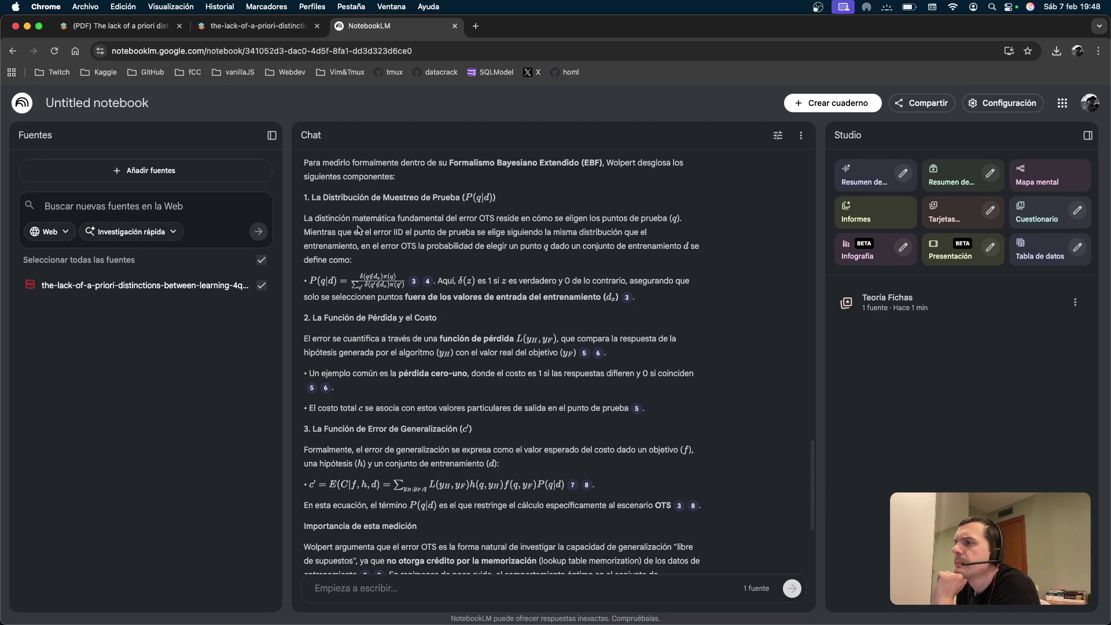
left_click_drag(324, 222, 530, 219)
left_click(531, 220)
left_click_drag(409, 236, 512, 233)
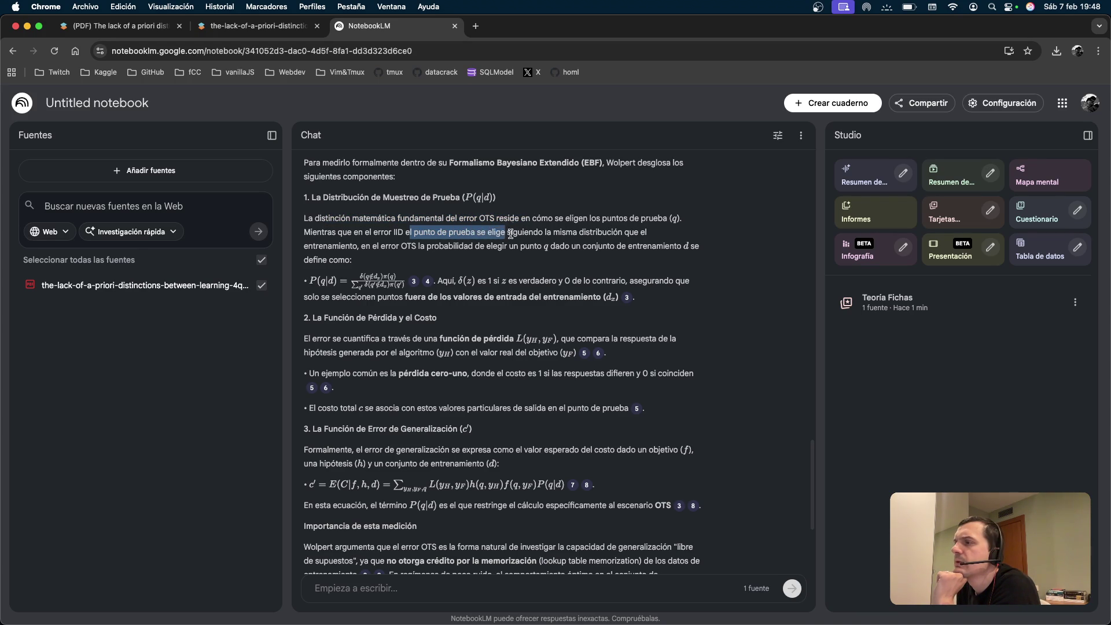
left_click(512, 233)
scroll(395, 265, "down", 1)
scroll(578, 231, "down", 2)
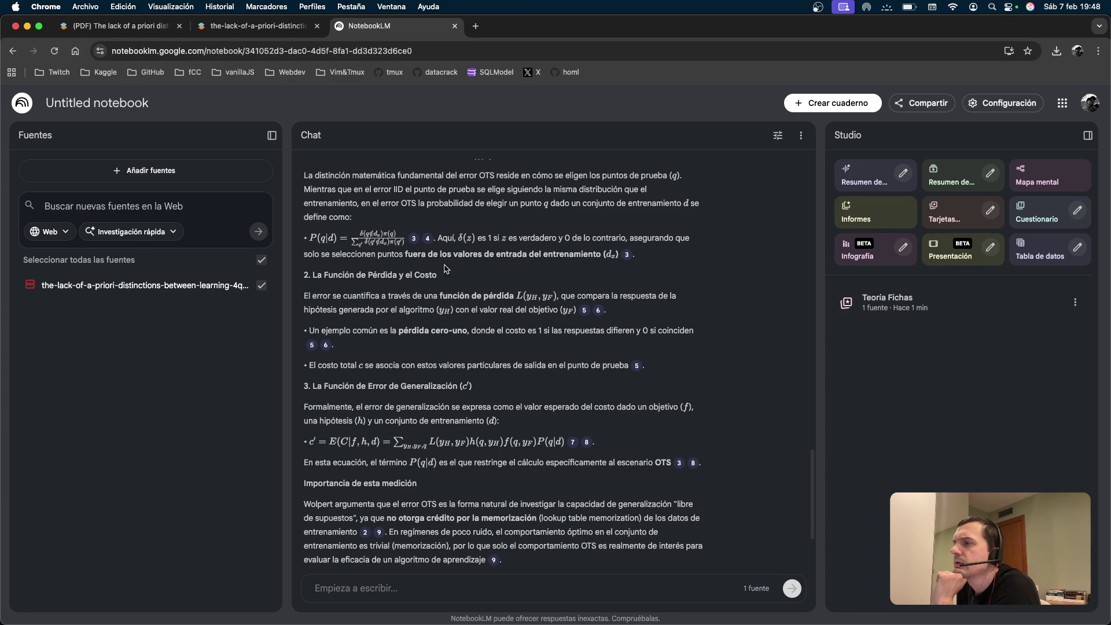
scroll(359, 253, "down", 1)
left_click_drag(354, 253, 486, 253)
left_click(488, 254)
scroll(470, 243, "down", 2)
mouse_move(663, 259)
left_mouse_down()
mouse_move(324, 152)
mouse_move(314, 371)
mouse_move(304, 355)
left_mouse_up()
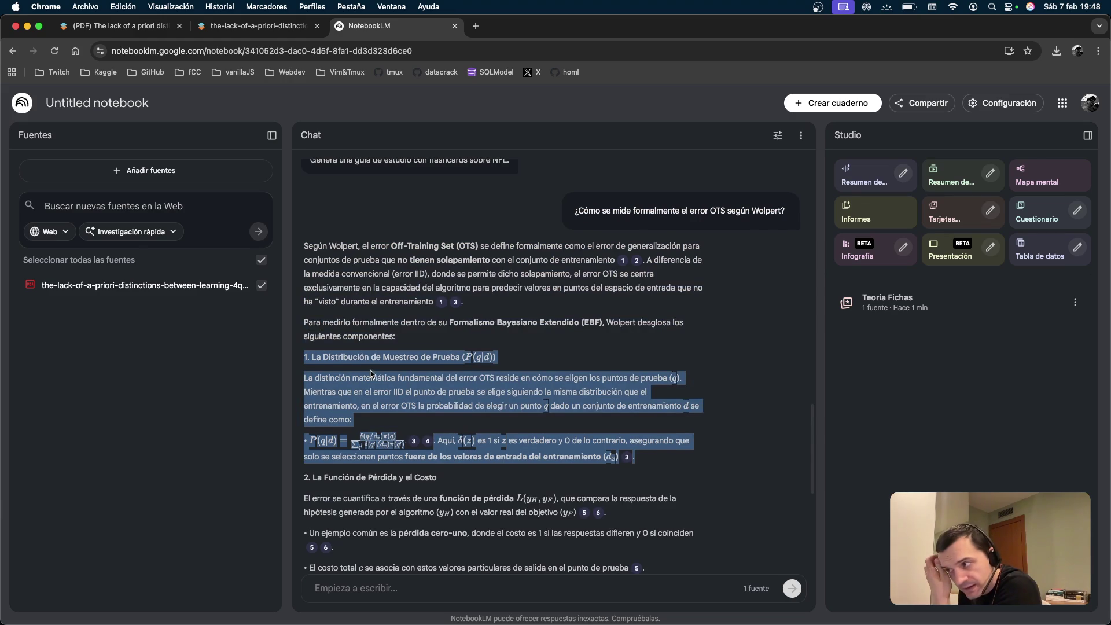
scroll(377, 369, "down", 3)
scroll(378, 369, "down", 5)
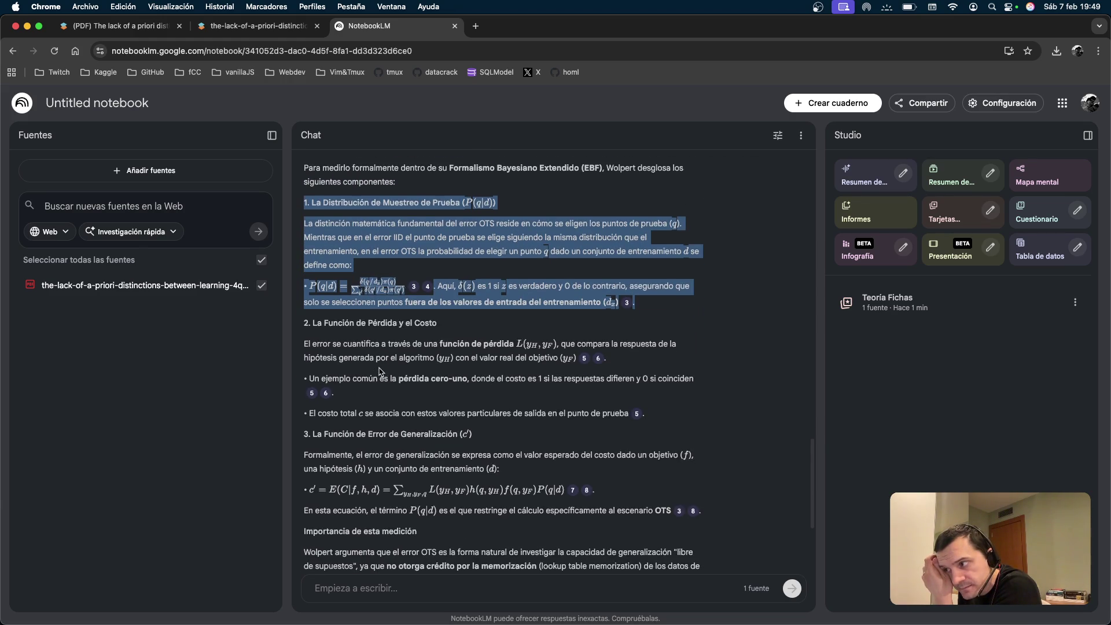
left_click(396, 324)
scroll(441, 298, "down", 2)
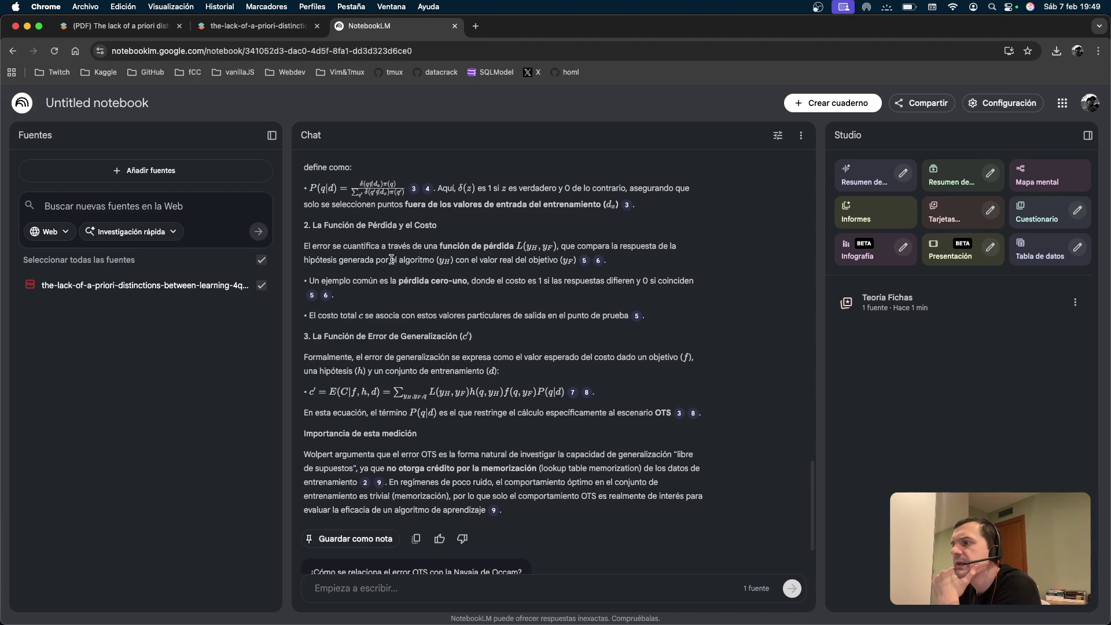
scroll(505, 271, "down", 1)
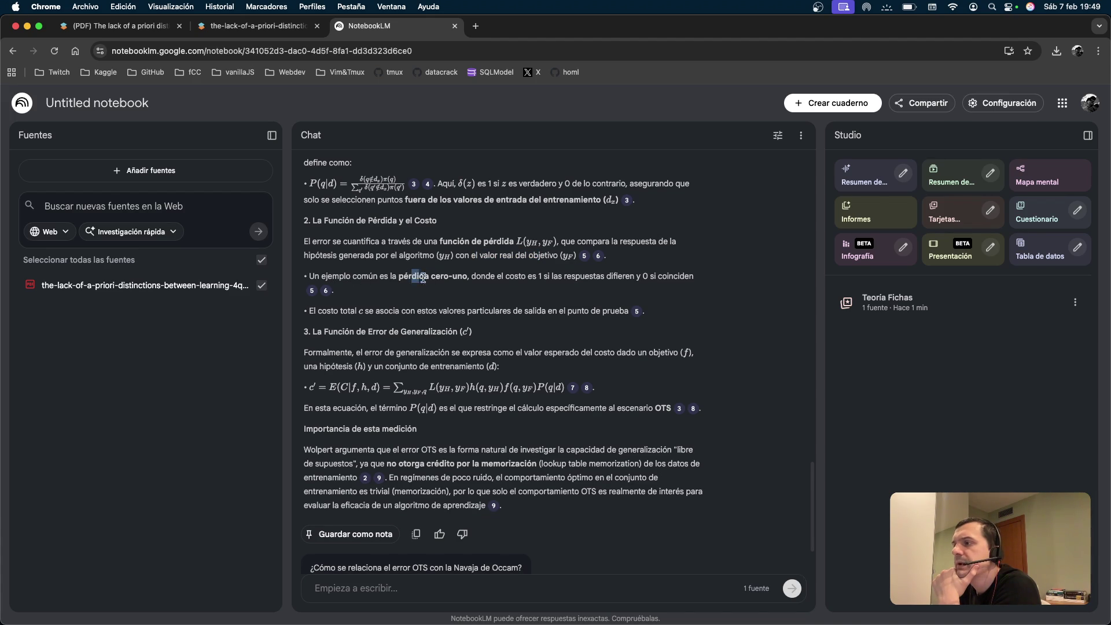
scroll(559, 280, "down", 1)
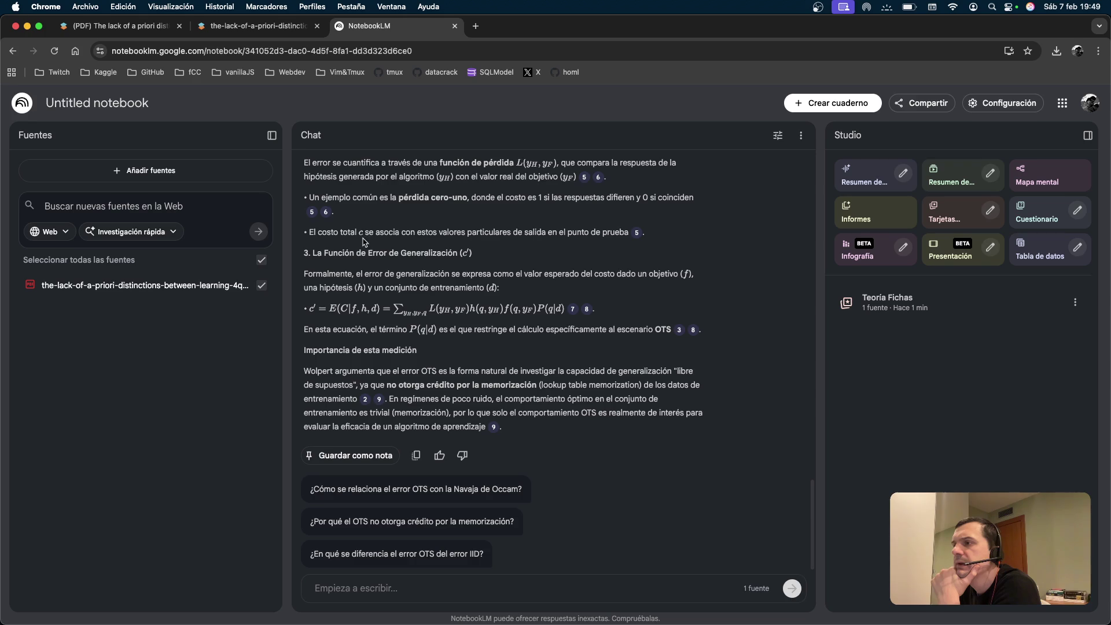
scroll(595, 243, "down", 1)
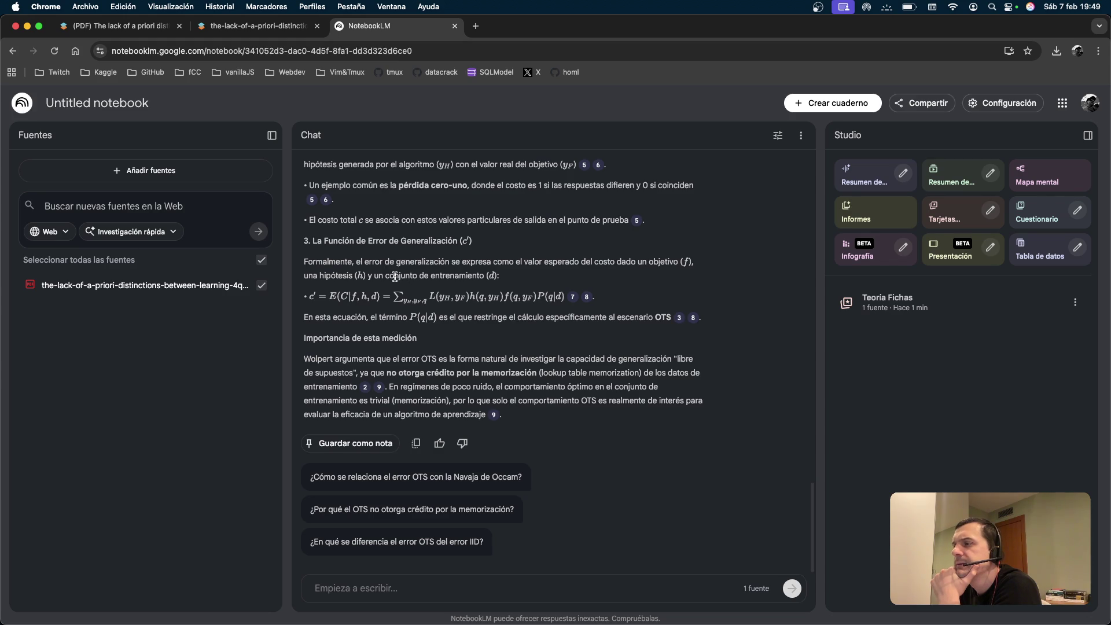
left_click_drag(304, 317, 405, 318)
left_click(420, 320)
mouse_move(332, 347)
left_mouse_down()
mouse_move(417, 341)
mouse_move(447, 359)
mouse_move(570, 359)
left_mouse_up()
left_click(443, 344)
left_click(584, 353)
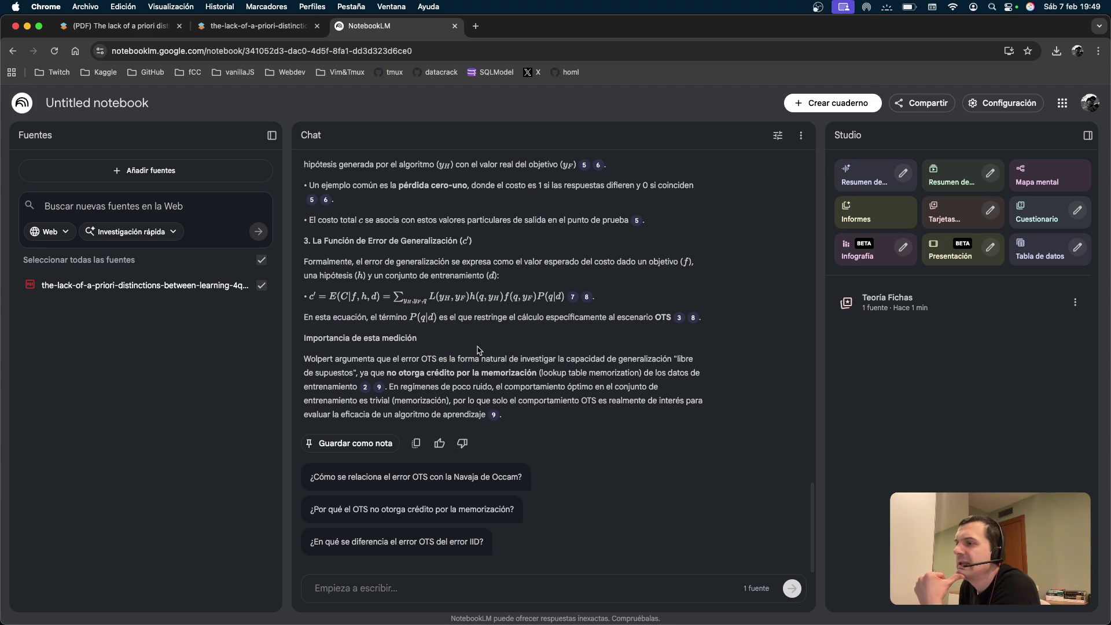
left_click_drag(430, 373, 536, 372)
left_click(538, 371)
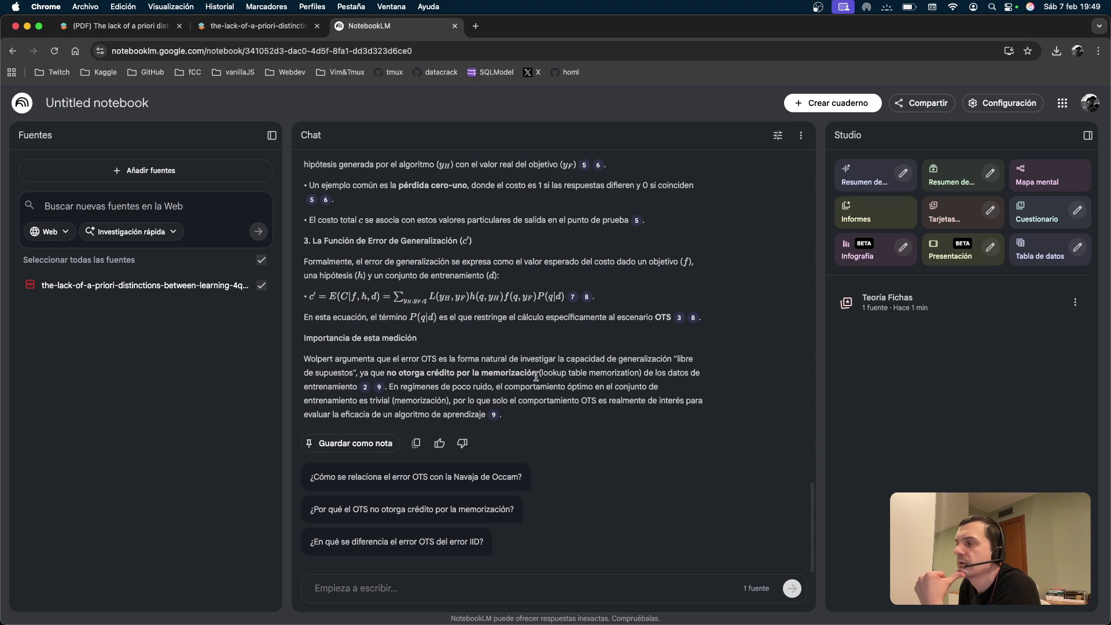
left_click_drag(487, 386, 631, 386)
left_click(453, 398)
left_click_drag(341, 400, 415, 401)
left_click(415, 403)
mouse_move(500, 415)
left_mouse_down()
mouse_move(396, 373)
mouse_move(305, 359)
left_mouse_up()
left_click(564, 374)
scroll(564, 373, "up", 15)
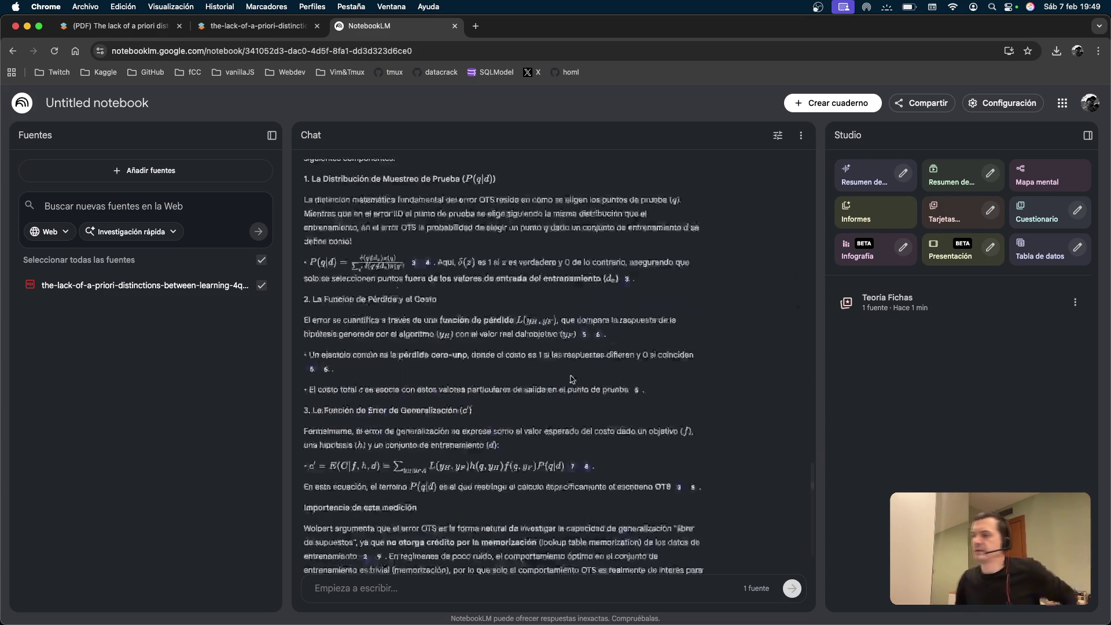
scroll(477, 396, "down", 15)
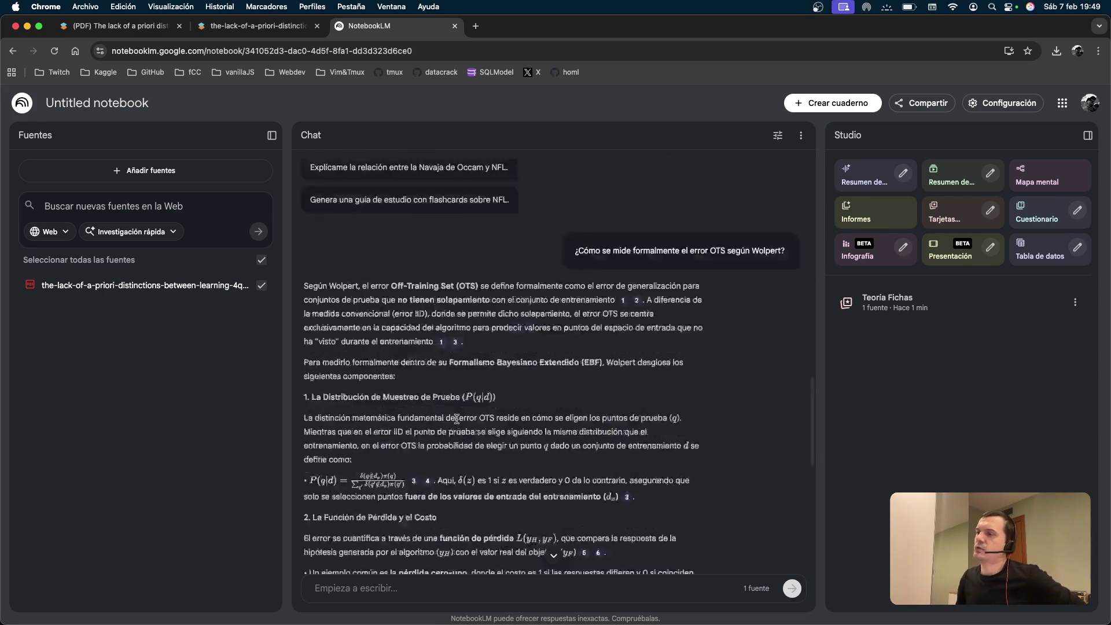
left_click_drag(326, 352, 449, 355)
left_click(480, 355)
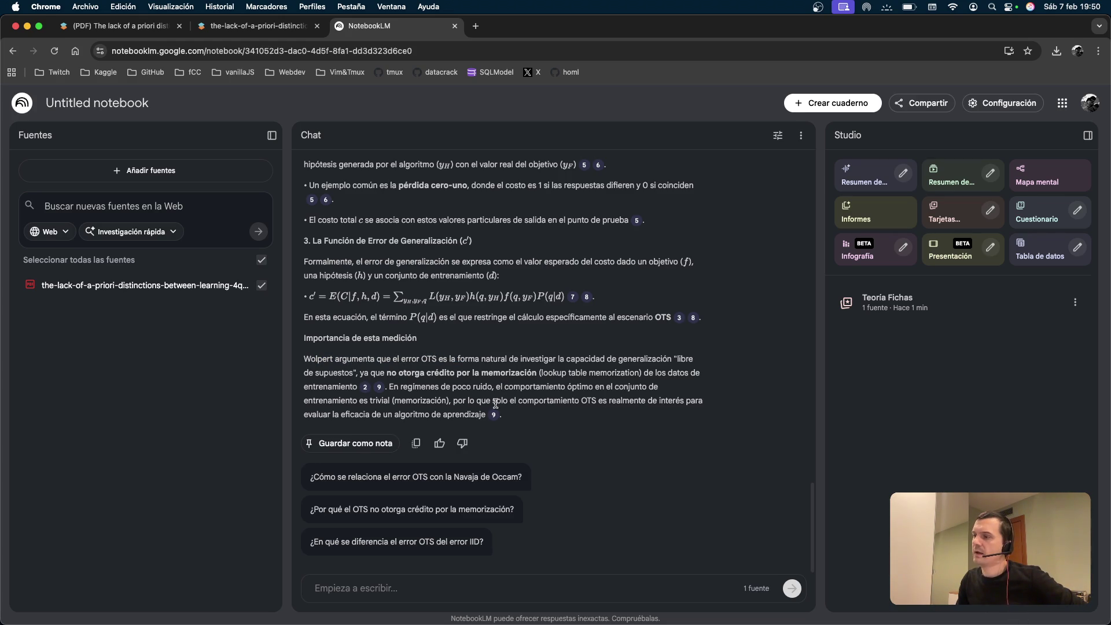
mouse_move(480, 403)
left_mouse_down()
mouse_move(648, 403)
mouse_move(662, 413)
left_mouse_up()
mouse_move(596, 400)
left_mouse_down()
mouse_move(677, 401)
mouse_move(421, 410)
mouse_move(474, 412)
left_mouse_up()
left_click(554, 414)
mouse_move(389, 387)
left_mouse_down()
mouse_move(663, 400)
mouse_move(502, 414)
left_mouse_up()
left_click(538, 417)
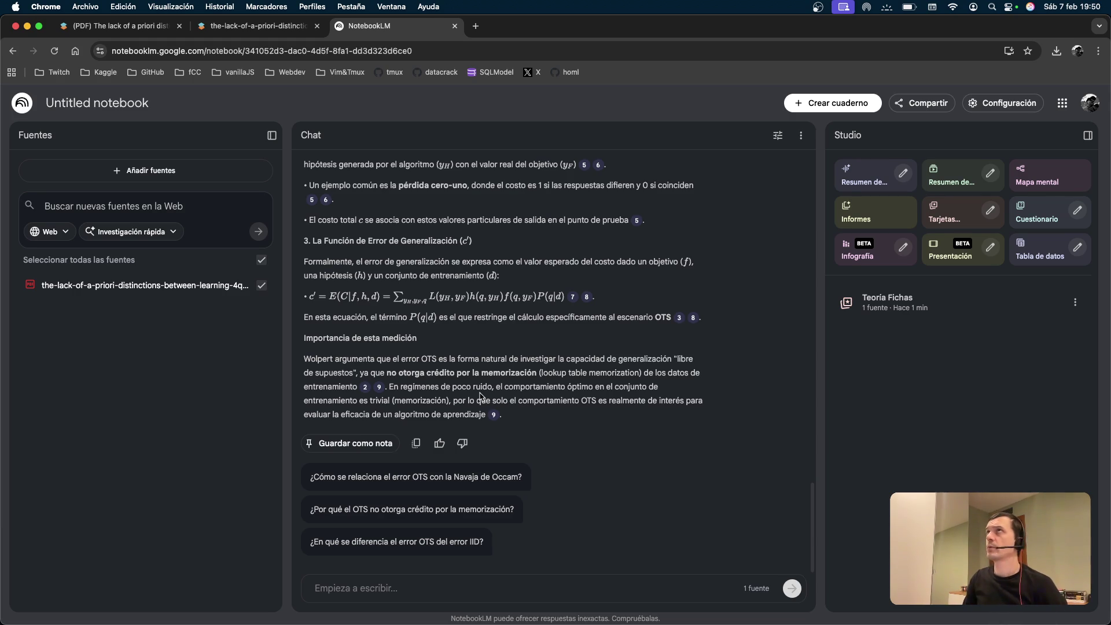
left_click_drag(387, 372, 525, 372)
left_click(524, 371)
left_click_drag(401, 372, 549, 372)
left_click_drag(455, 372, 553, 372)
left_click(553, 372)
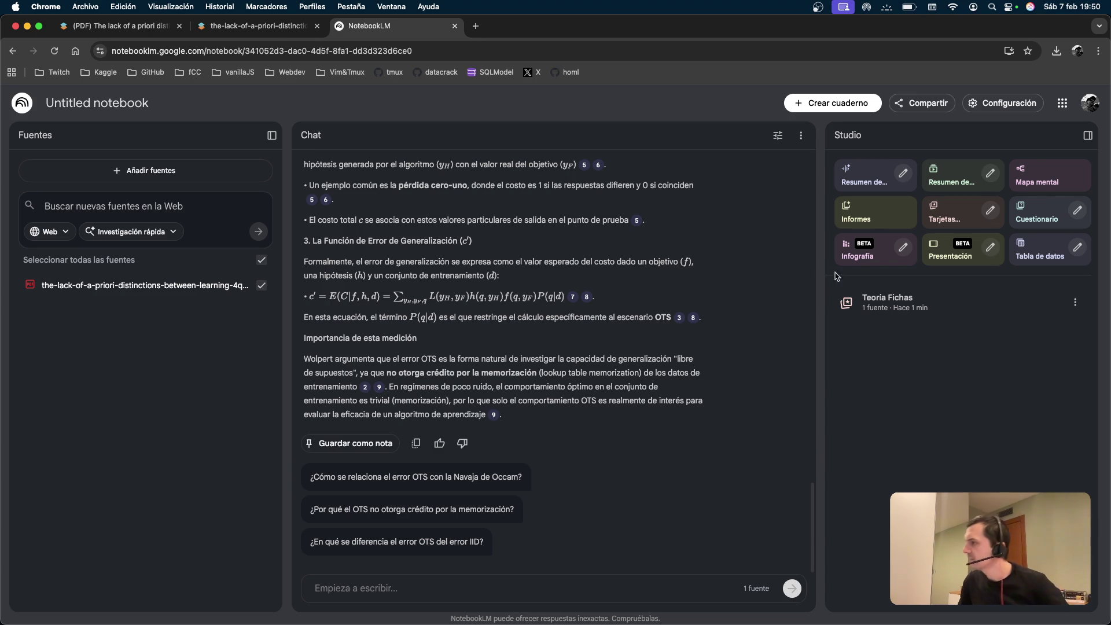
left_click(909, 316)
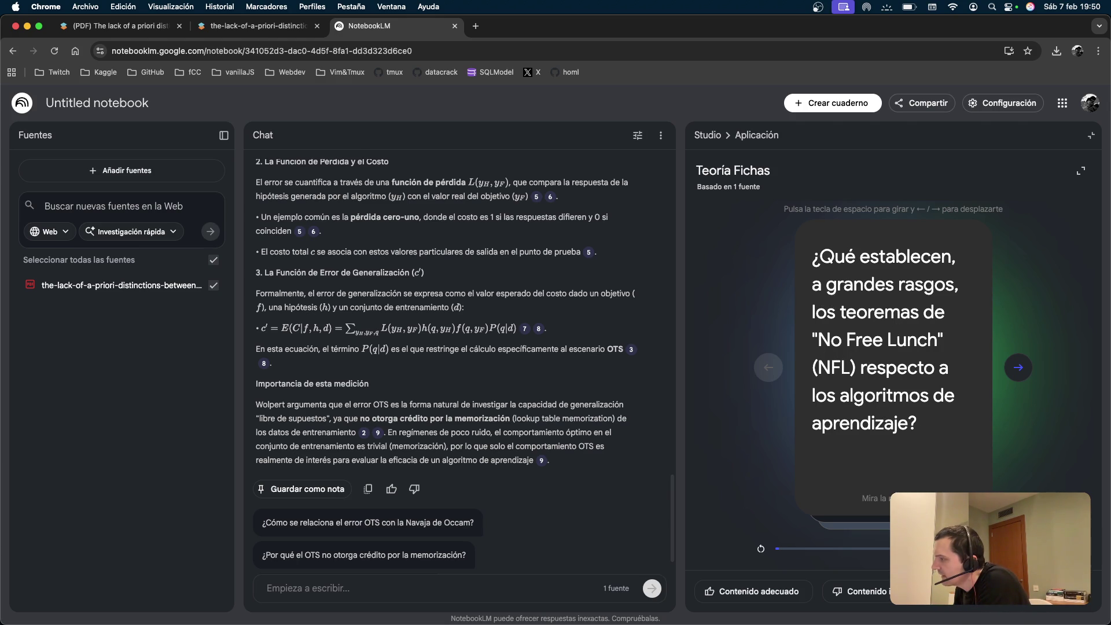
Flip the first 'Teoría Fichas' card between its No Free Lunch question and answer.
left_click(862, 253)
left_click(832, 364)
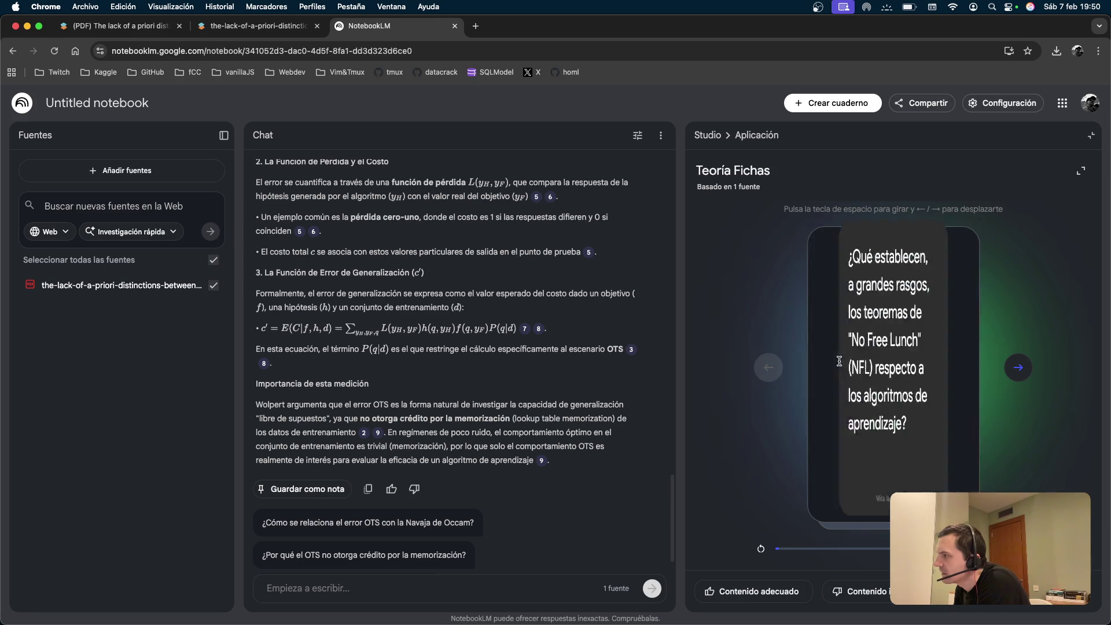
mouse_move(815, 258)
left_mouse_down()
mouse_move(946, 315)
mouse_move(950, 340)
left_mouse_up()
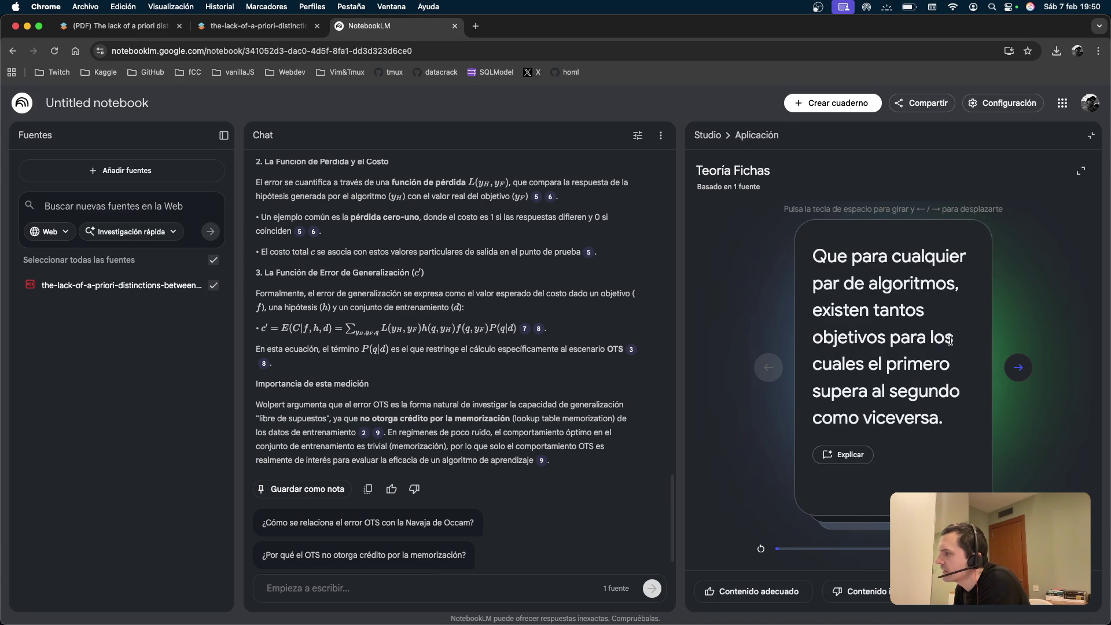
left_click(871, 325)
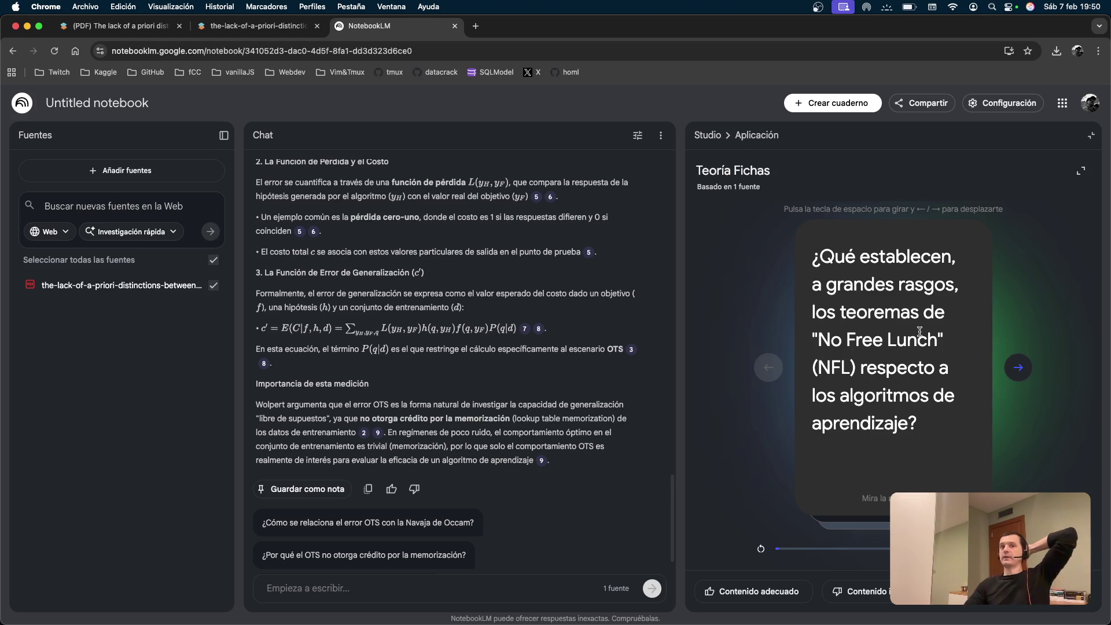
right_click(920, 331)
key("Escape")
Switch away and back to the browser, then select and dismiss the notebook address.
key("super+Tab")
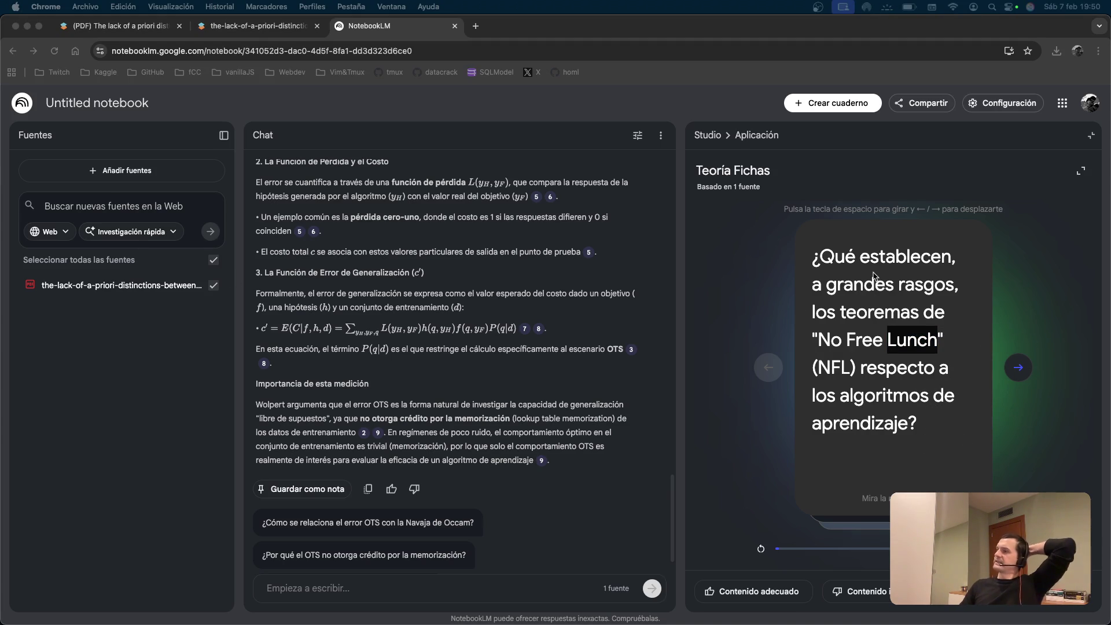
left_click(432, 249)
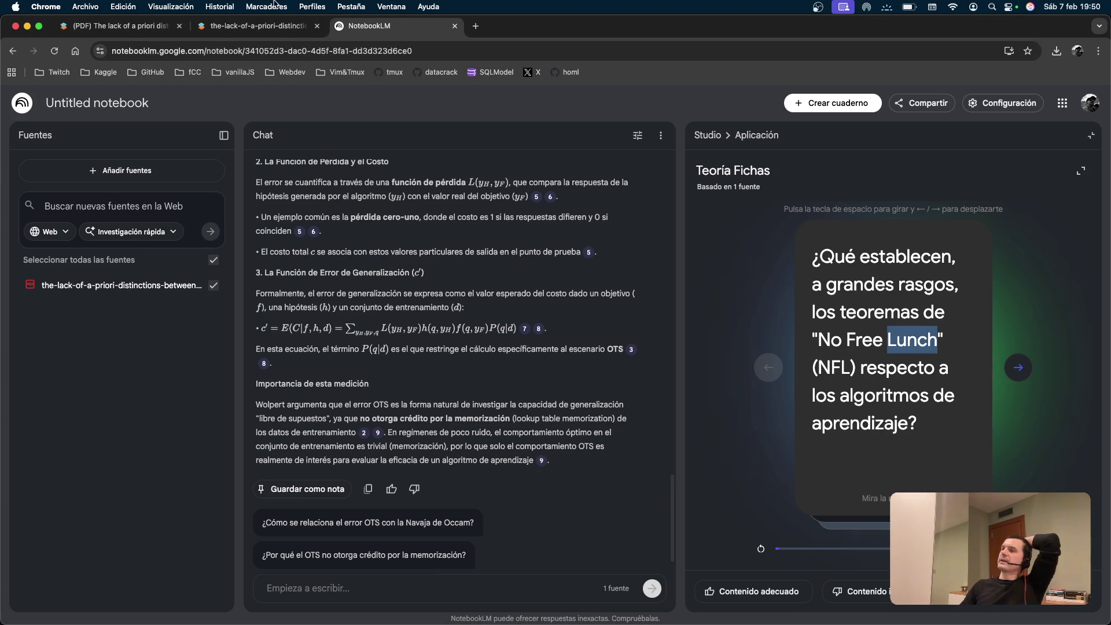
left_click(292, 52)
left_click(377, 160)
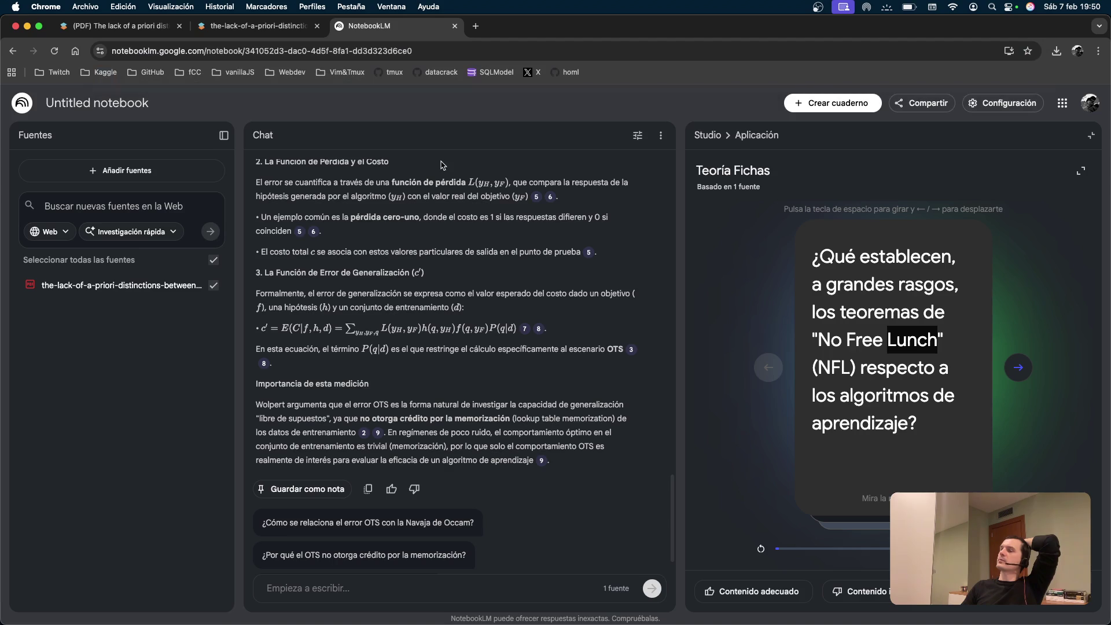
Search 'generative ai leader google' in a new tab and open the 'Generative AI Leader | Learn' page.
left_click(474, 26)
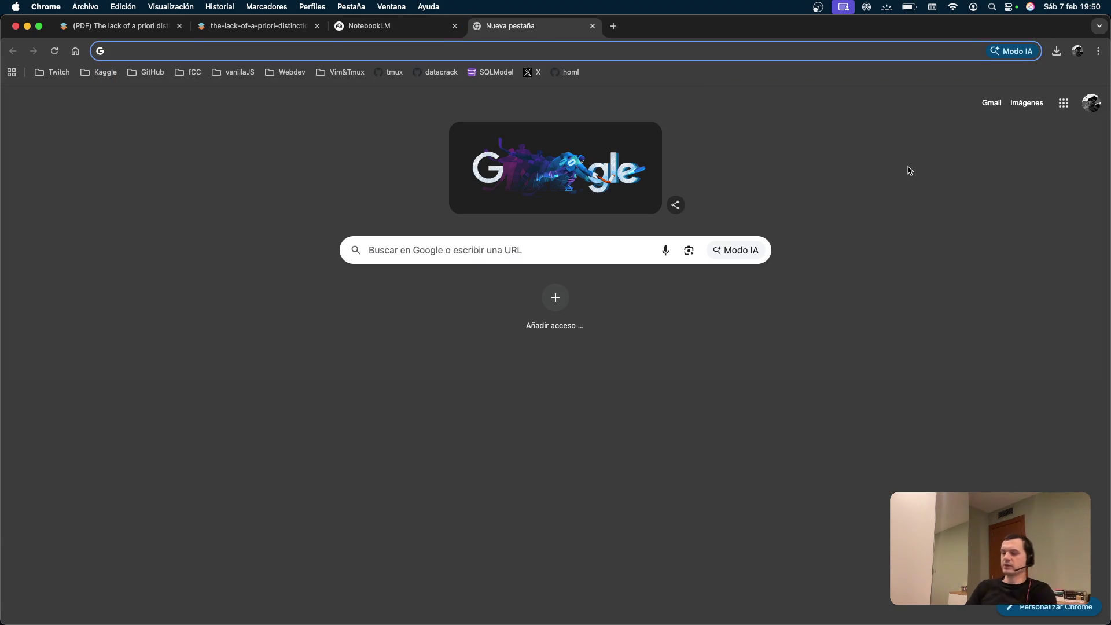
type("generative ")
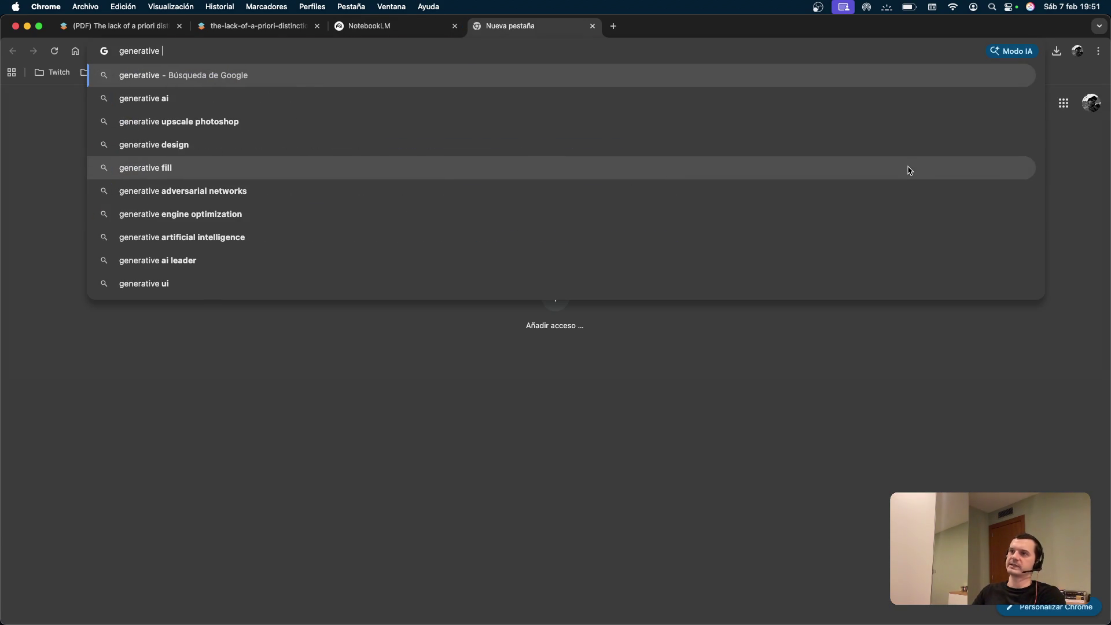
type("ai lea")
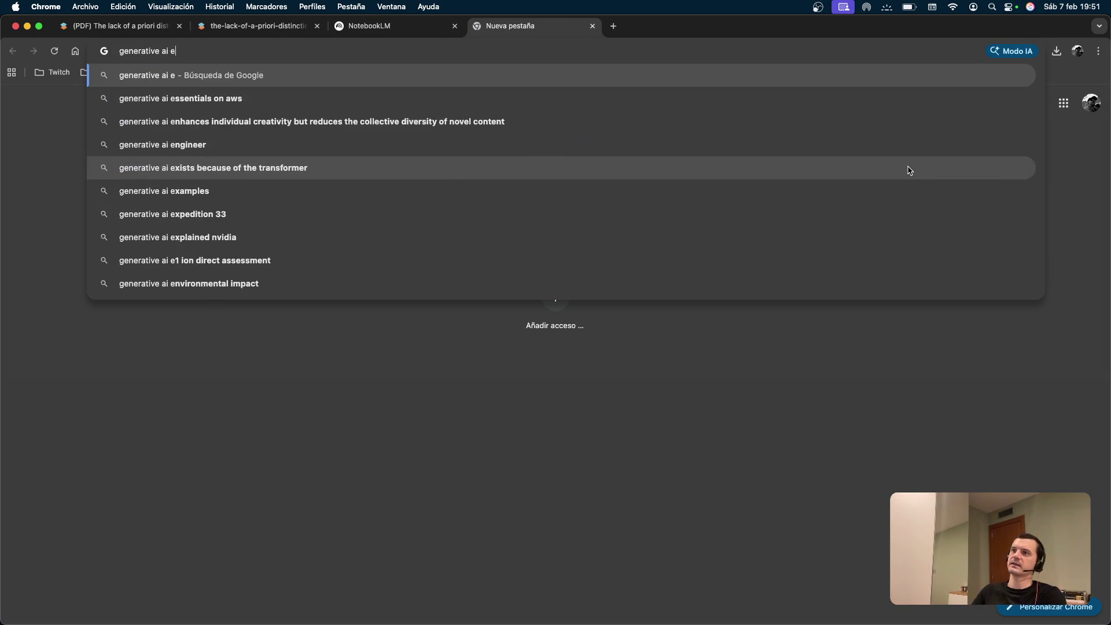
key("Return")
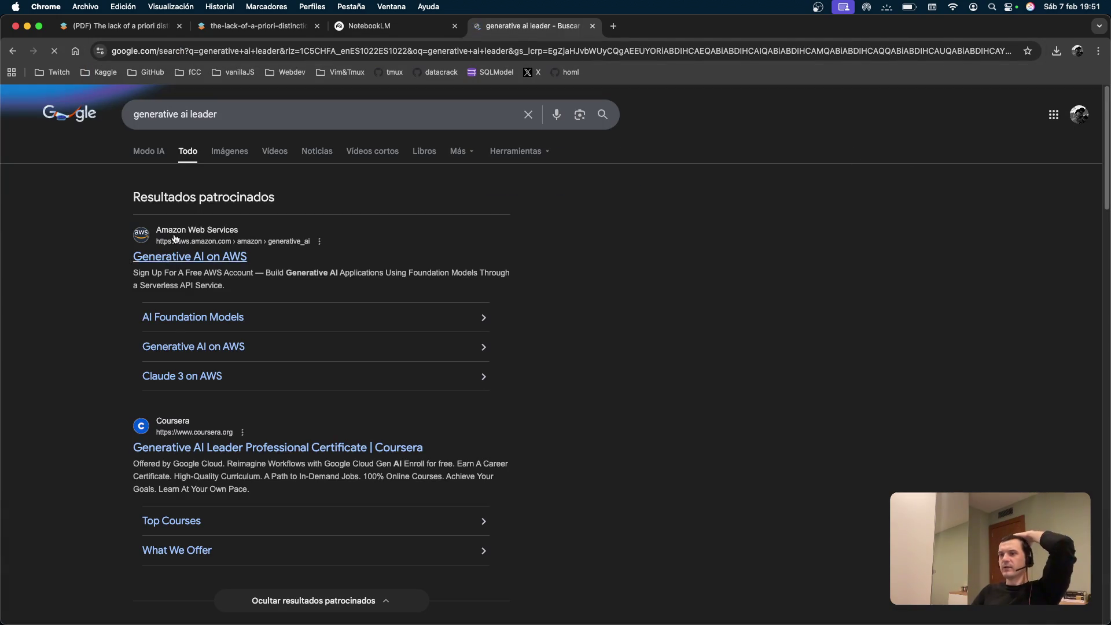
left_click(253, 110)
type("go")
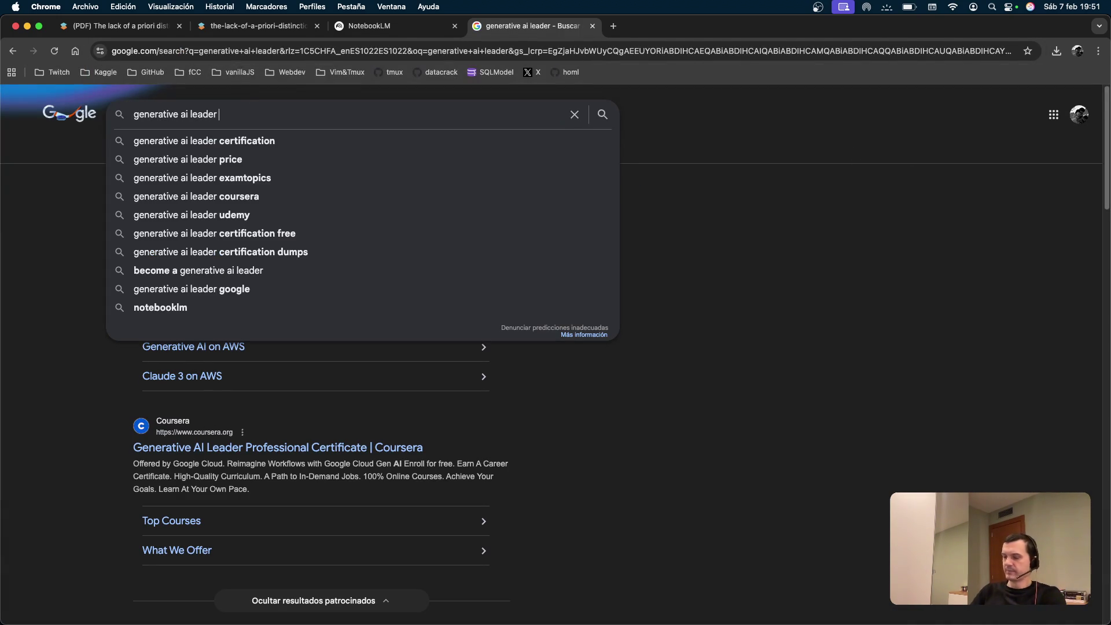
type("ogle")
key("Return")
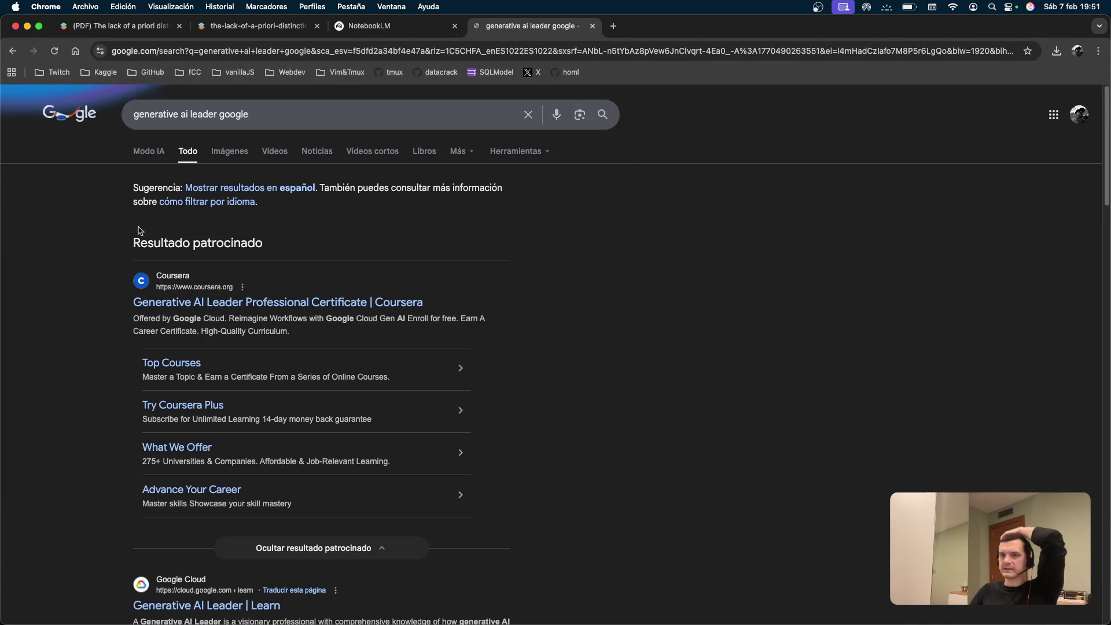
scroll(191, 347, "down", 2)
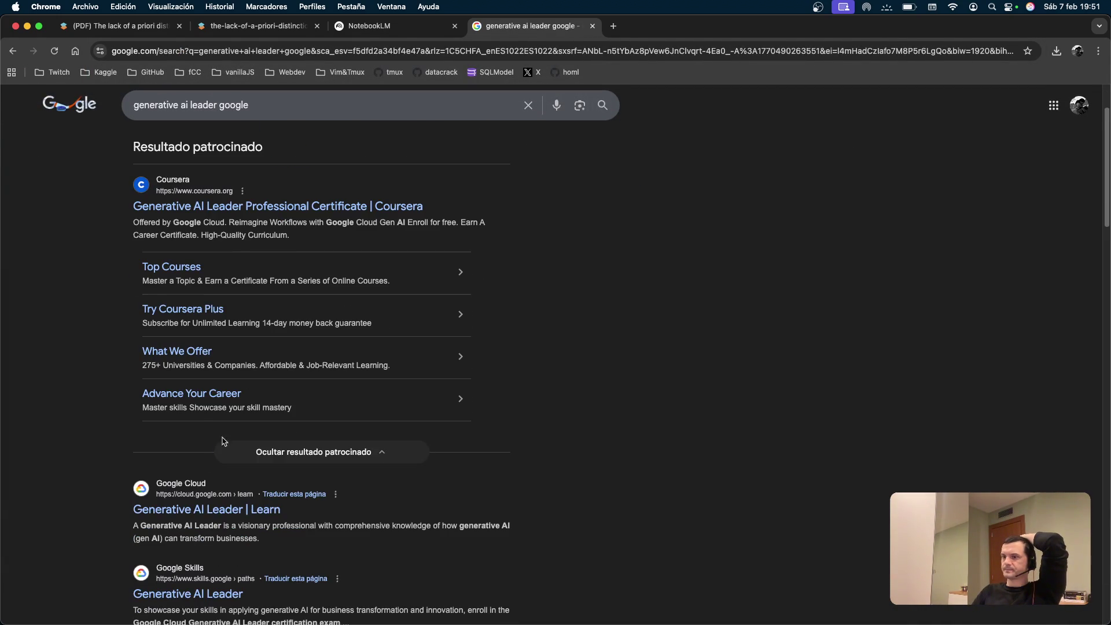
left_click(203, 507)
left_click_drag(242, 265, 461, 259)
Skim the Generative AI Leader exam page, dismissing the cookie notice, then return to the NotebookLM tab.
left_click(460, 259)
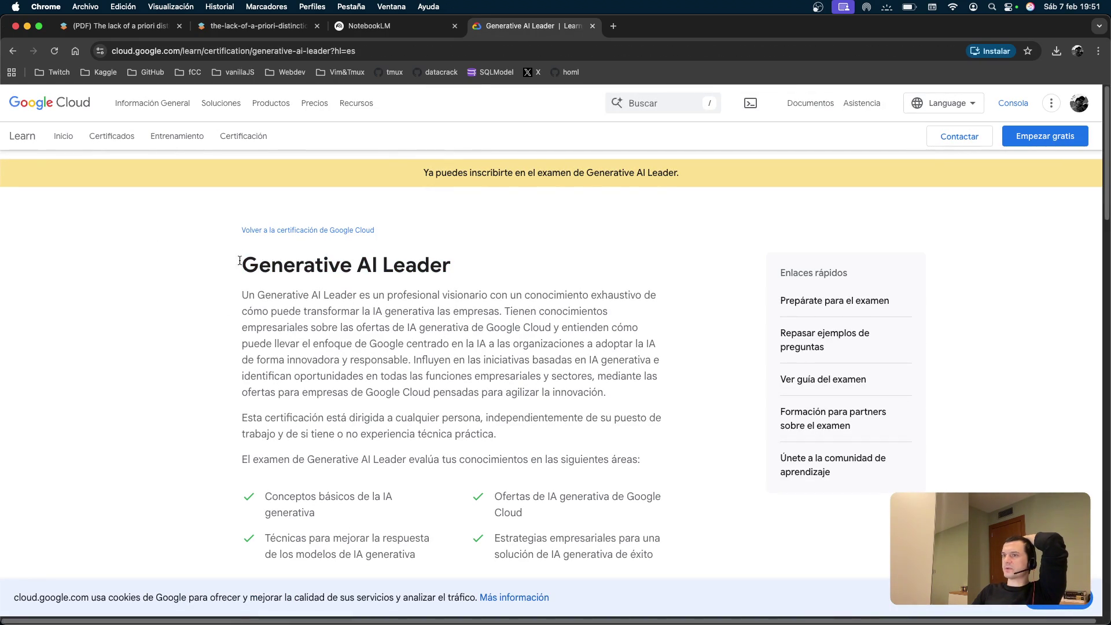
triple_click(258, 261)
left_click_drag(304, 264, 397, 312)
left_click(397, 311)
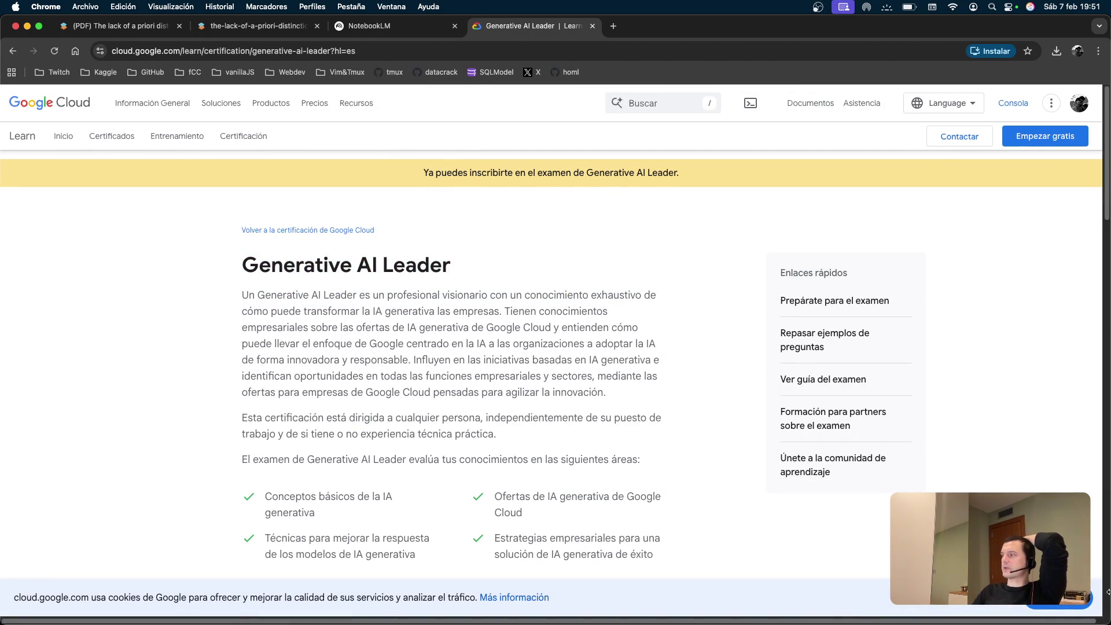
left_click(1036, 603)
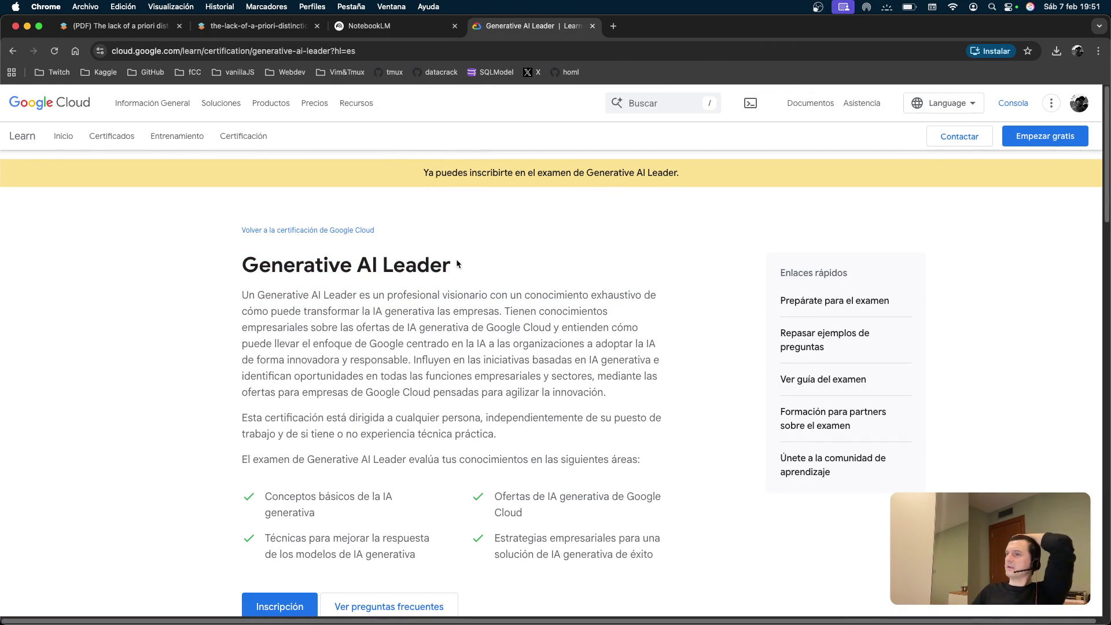
scroll(454, 283, "down", 20)
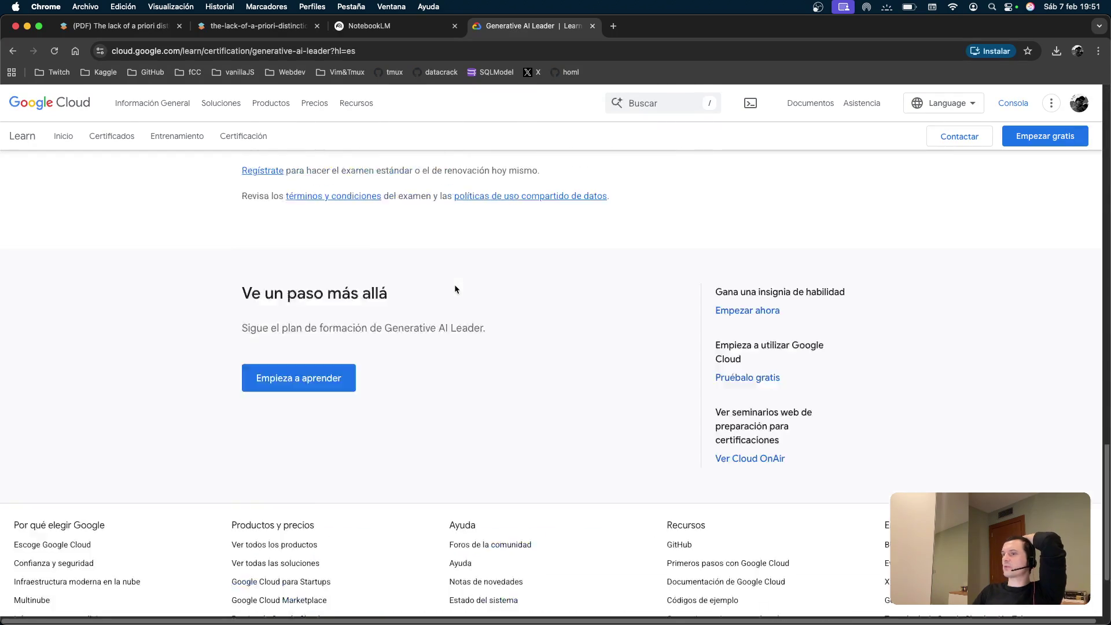
scroll(457, 286, "up", 20)
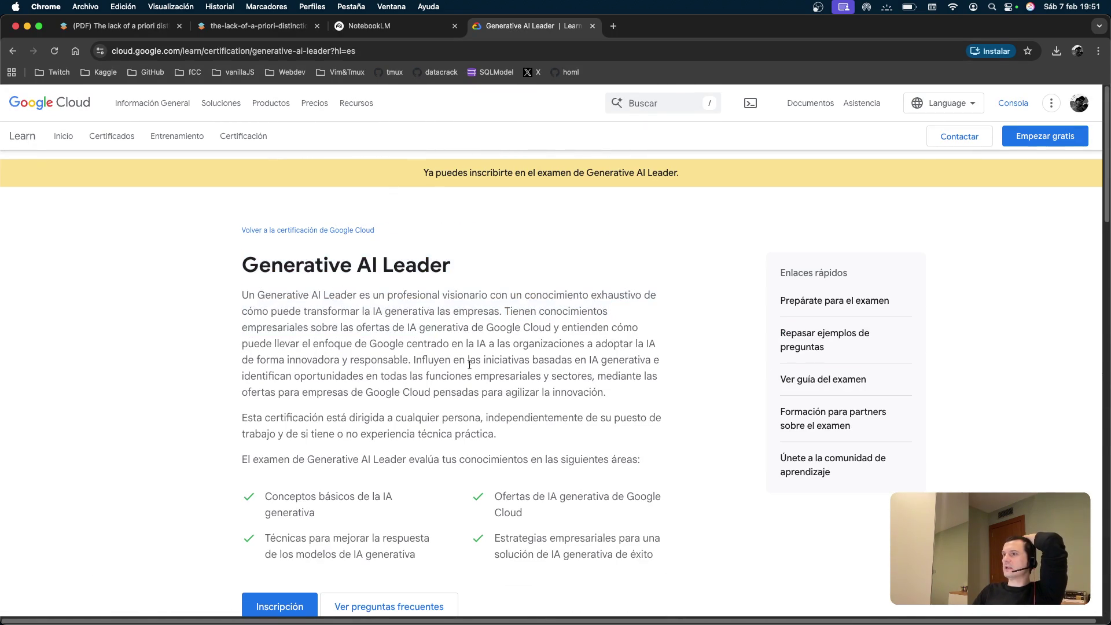
left_click(411, 18)
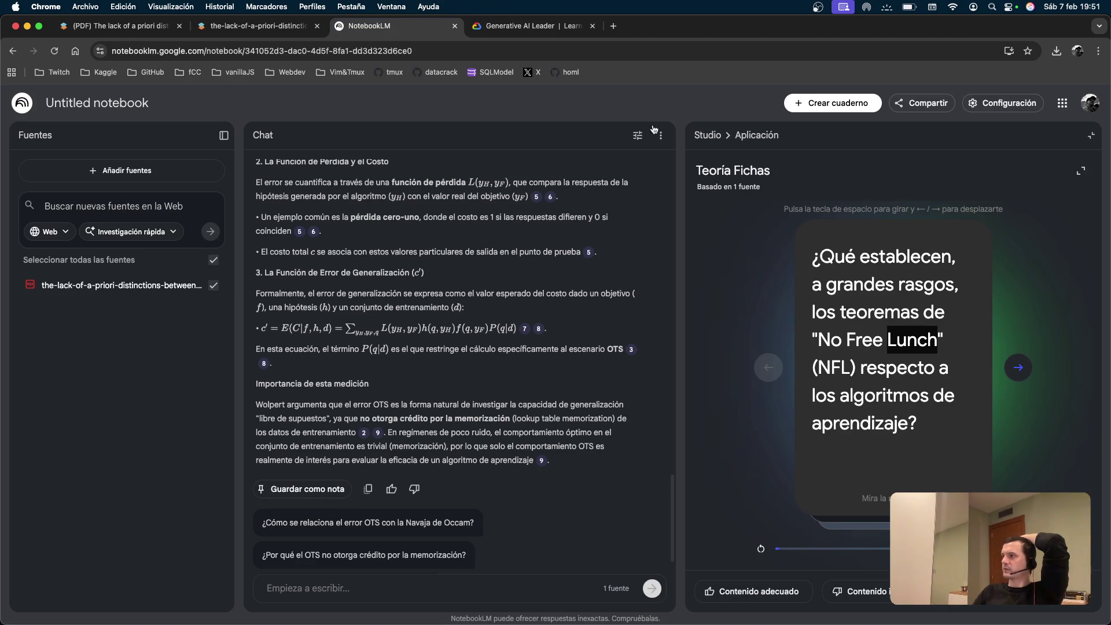
Flip the first flashcard, reveal the NFL answer, and move to the next card.
left_click(906, 273)
left_click(900, 277)
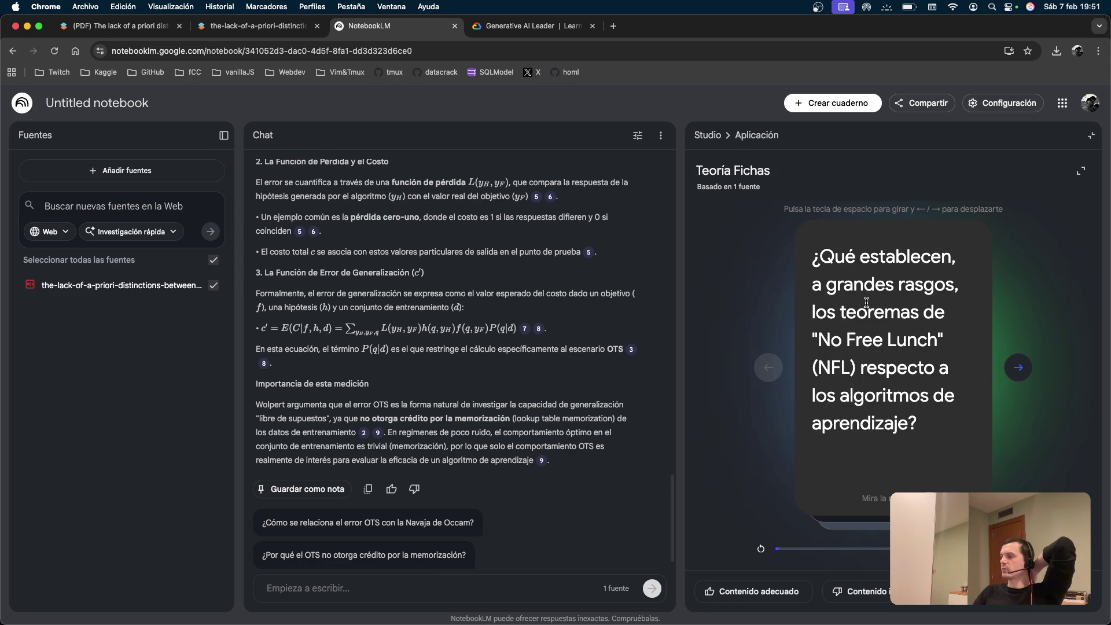
left_click(868, 301)
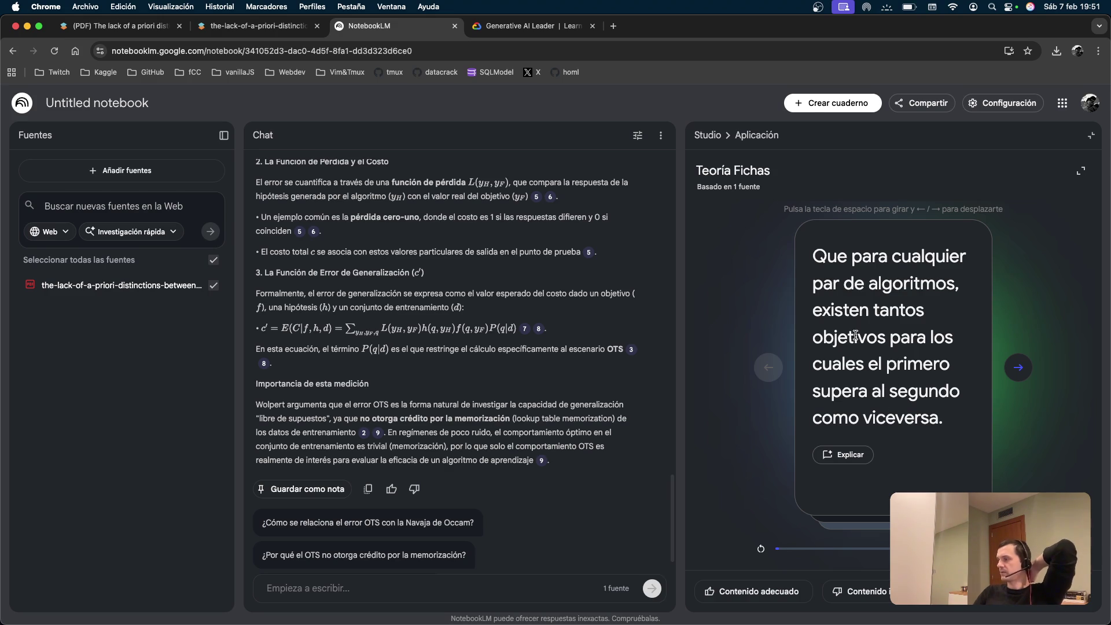
left_click(1018, 366)
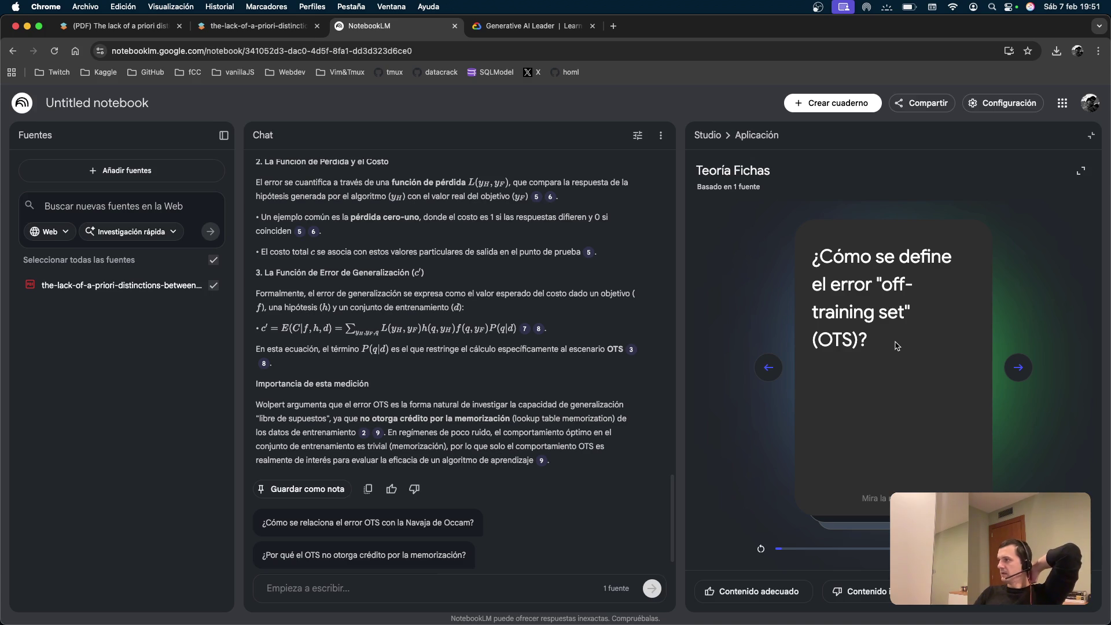
Reveal and highlight the OTS definition answer, then advance to the EBF question card.
scroll(457, 292, "up", 5)
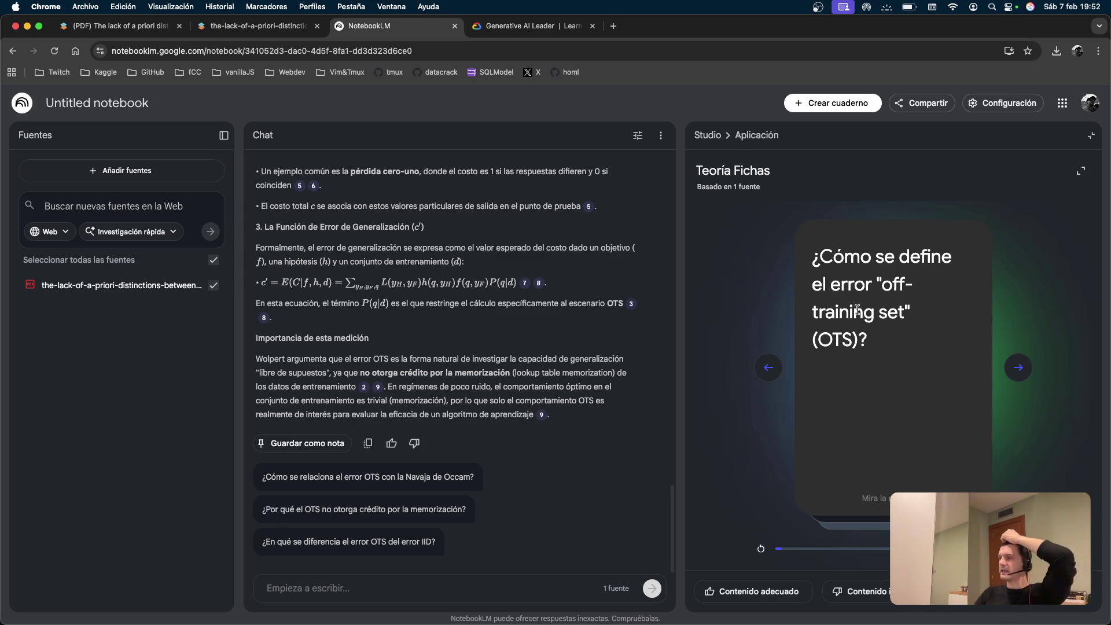
left_click(1018, 368)
left_click(769, 369)
left_click(894, 322)
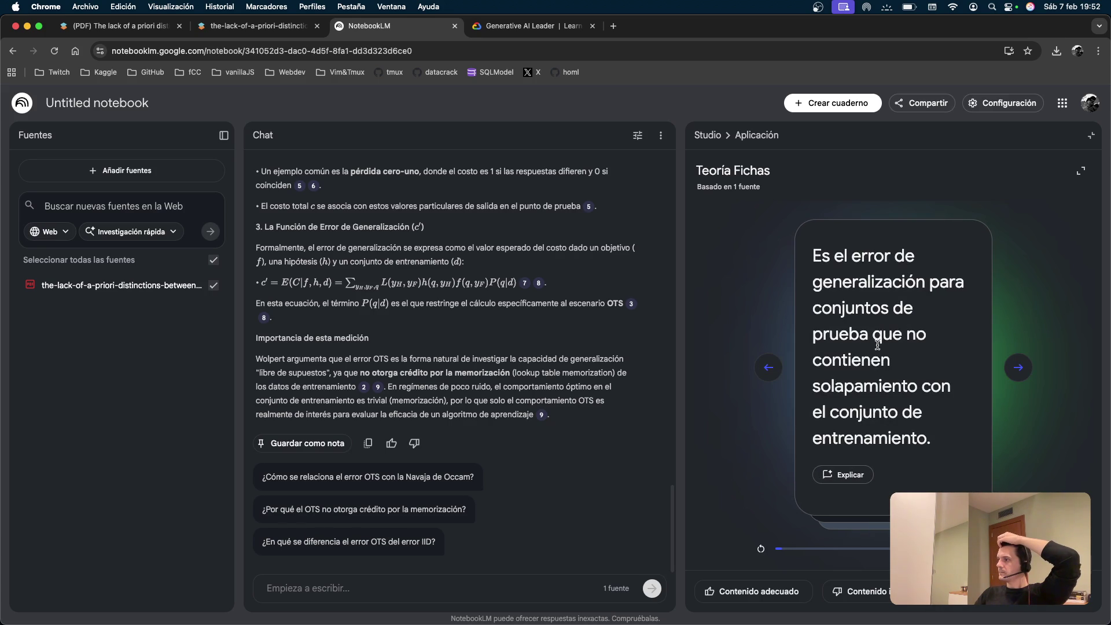
triple_click(859, 387)
left_click(1018, 367)
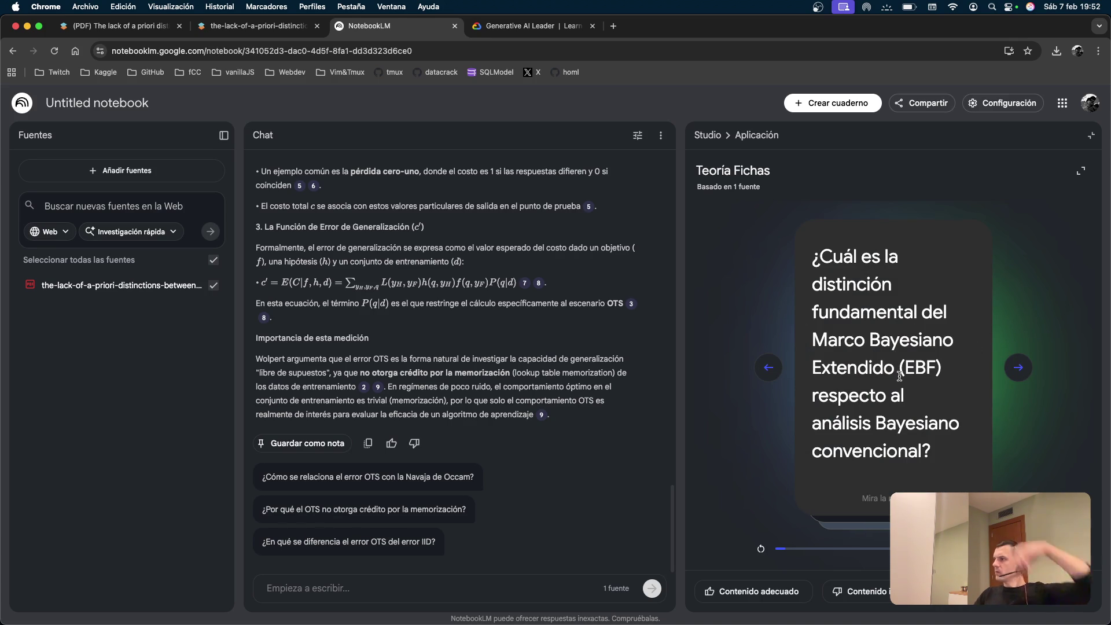
Reveal the EBF answer and highlight its text on the card.
left_click(917, 351)
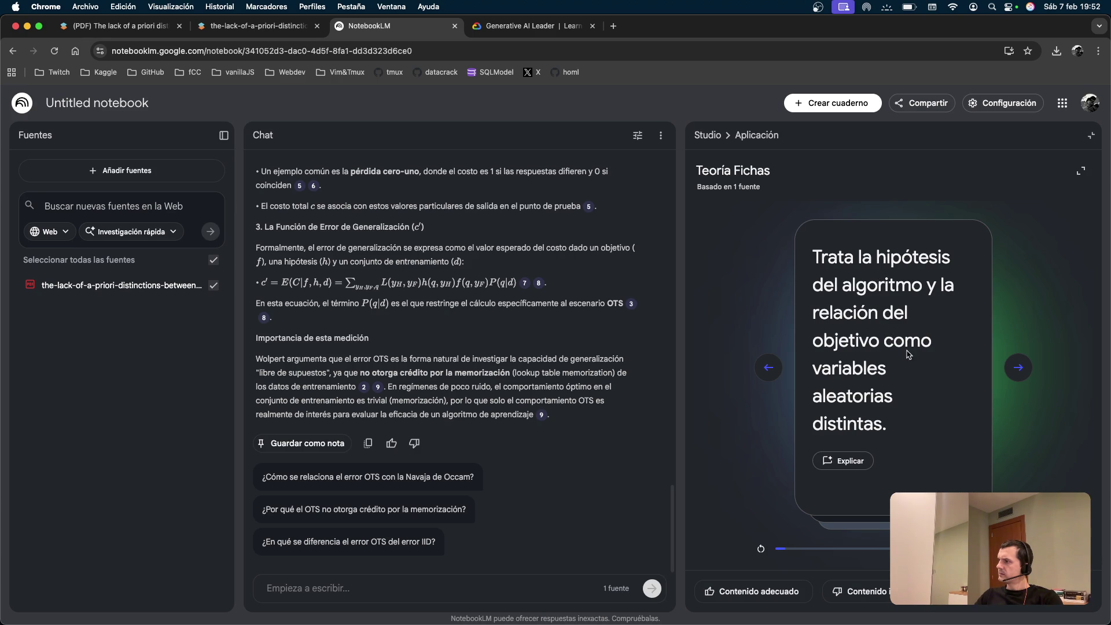
double_click(877, 285)
left_click_drag(889, 429, 824, 215)
double_click(828, 240)
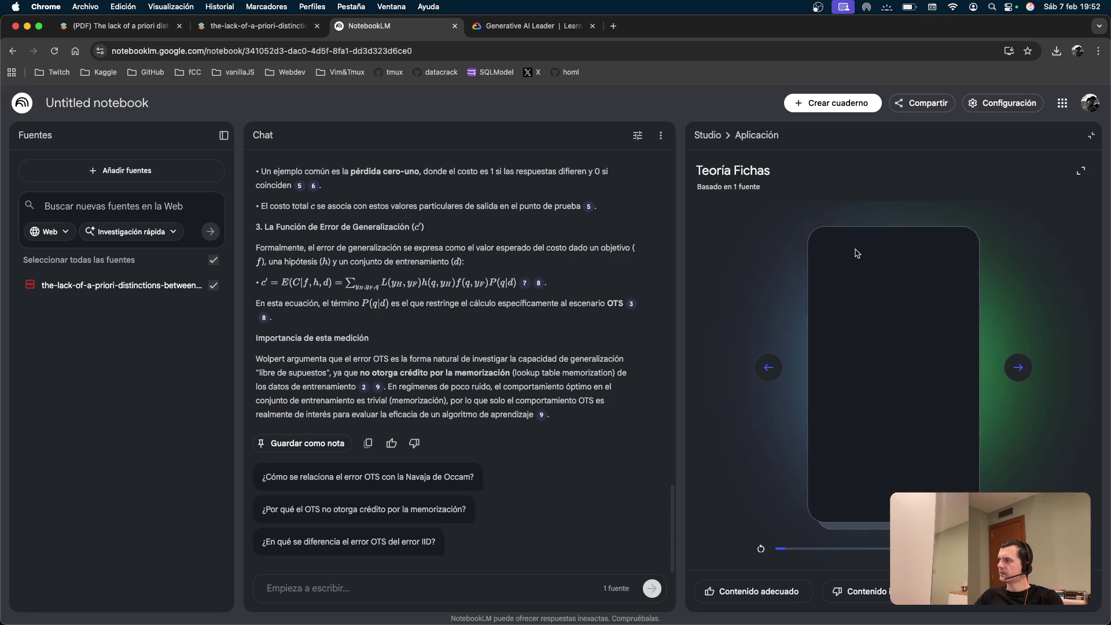
Reveal the OTS error's purpose, then what variable X represents in the EBF.
left_click(1012, 362)
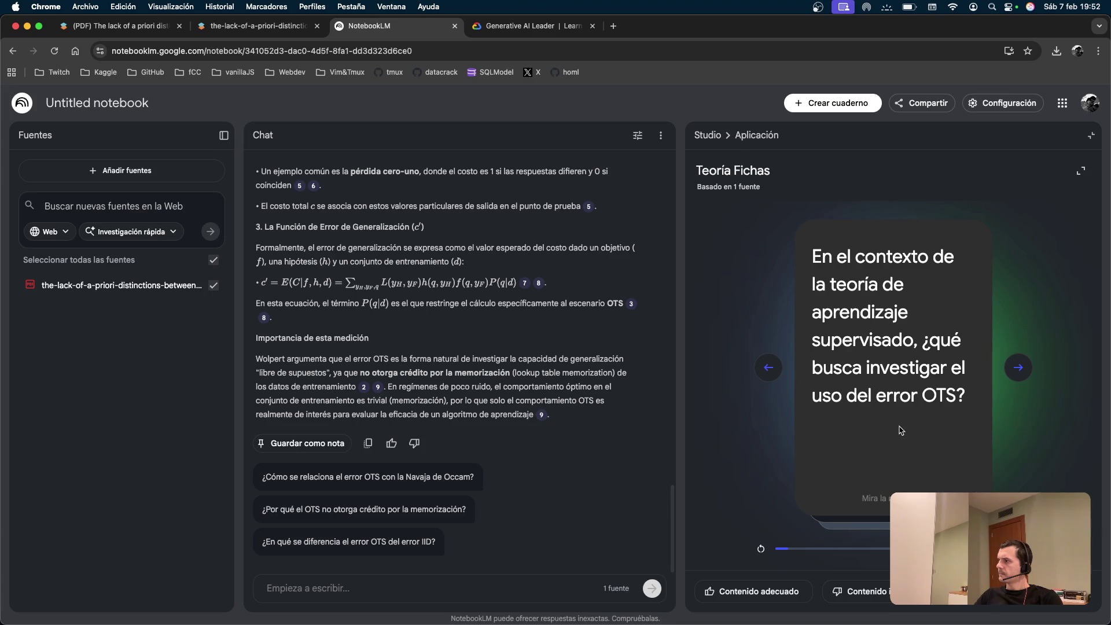
left_click(903, 401)
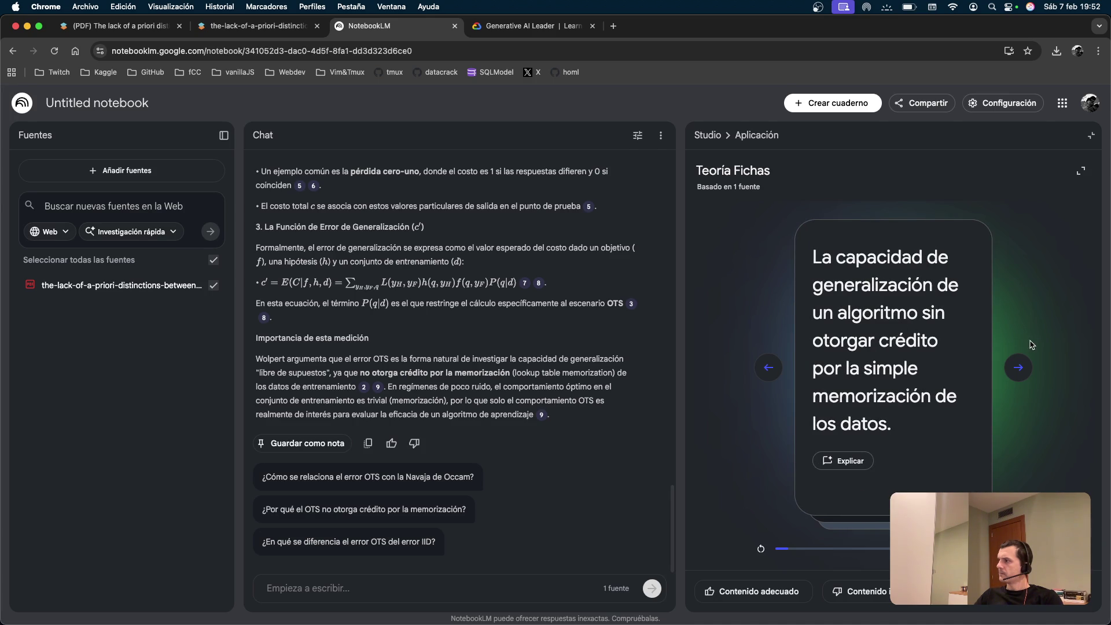
left_click(1018, 366)
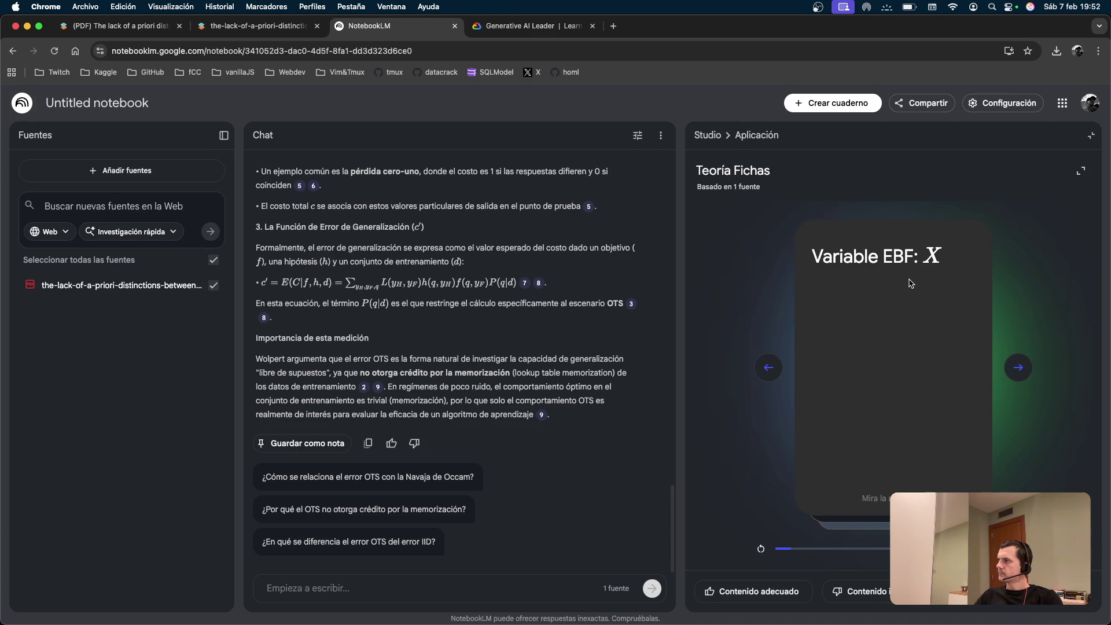
left_click(970, 273)
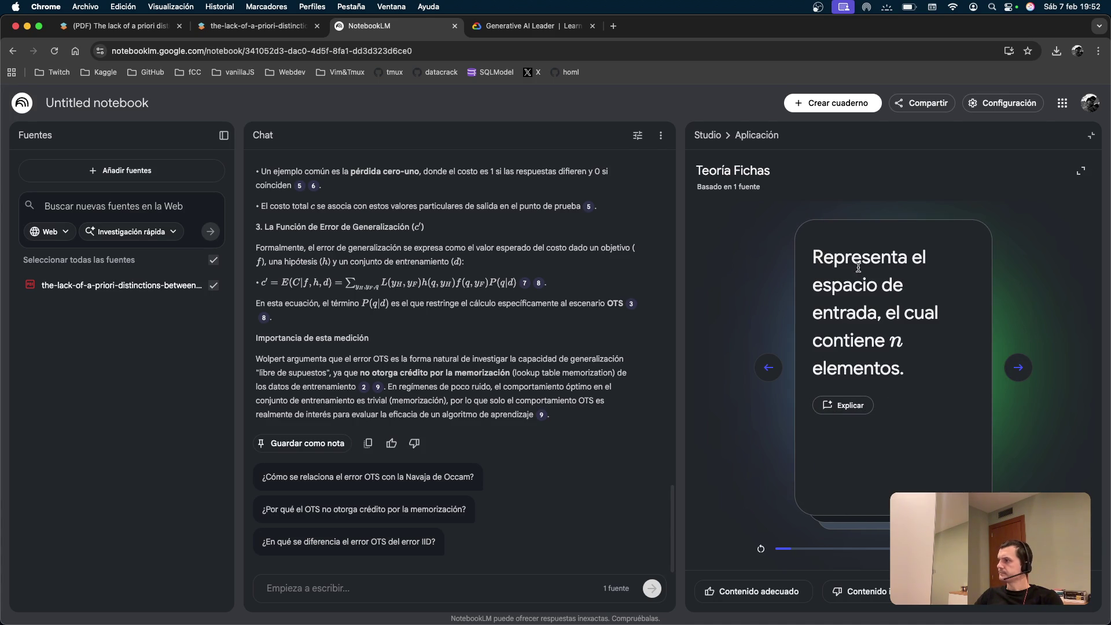
Step through the Y, d, f and h variable cards and reveal the deterministic-algorithm answer.
left_click(1018, 364)
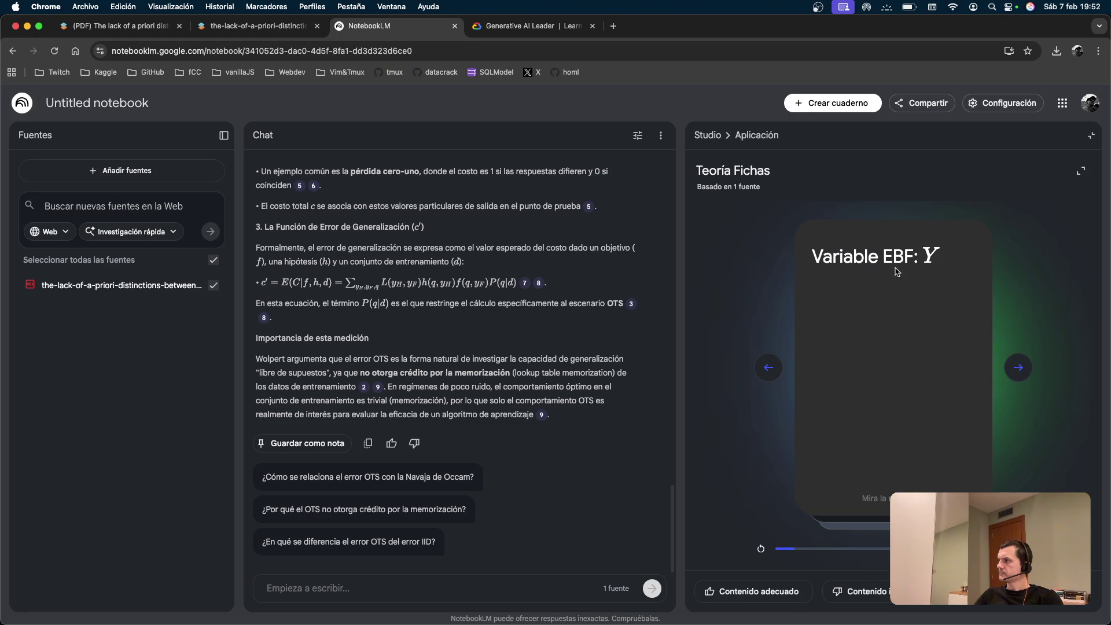
left_click(1023, 379)
left_click(887, 370)
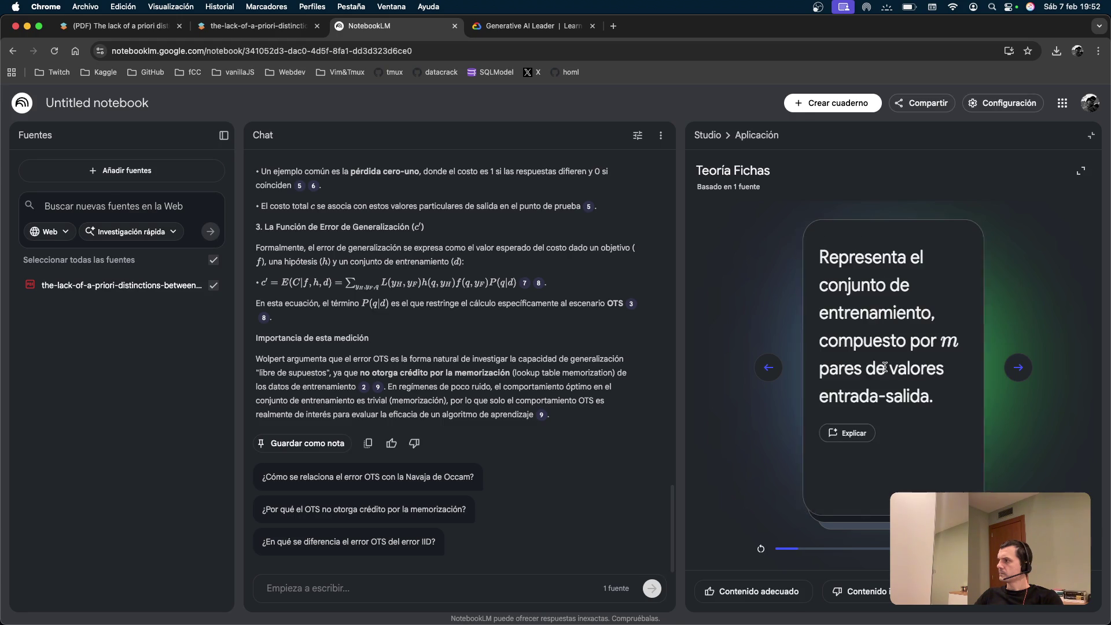
left_click(955, 370)
left_click(1018, 370)
left_click(1018, 370)
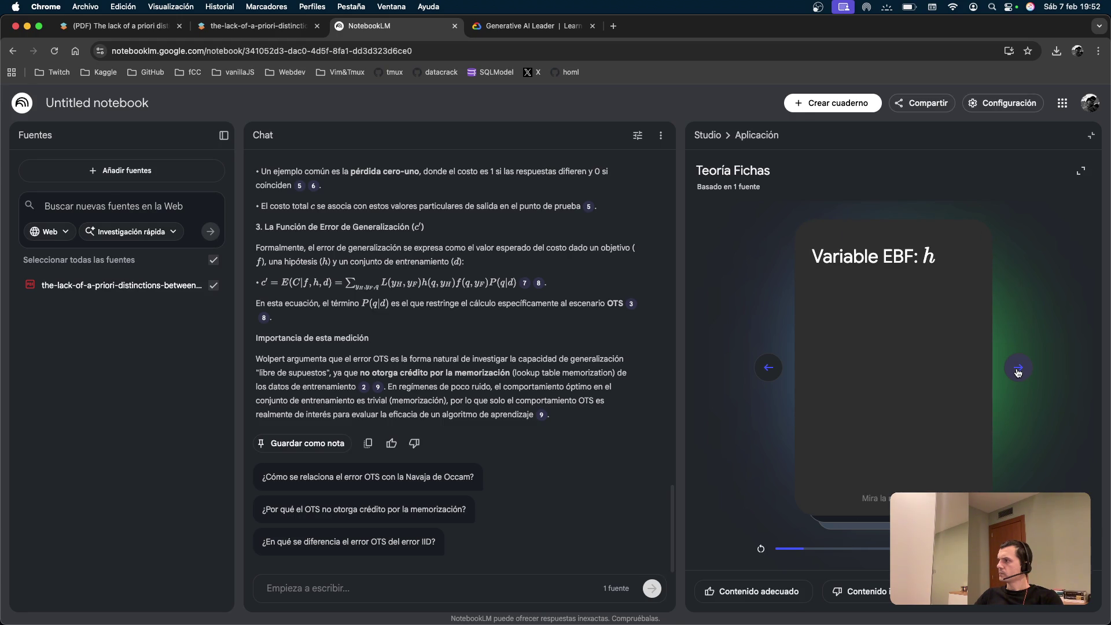
left_click(1017, 371)
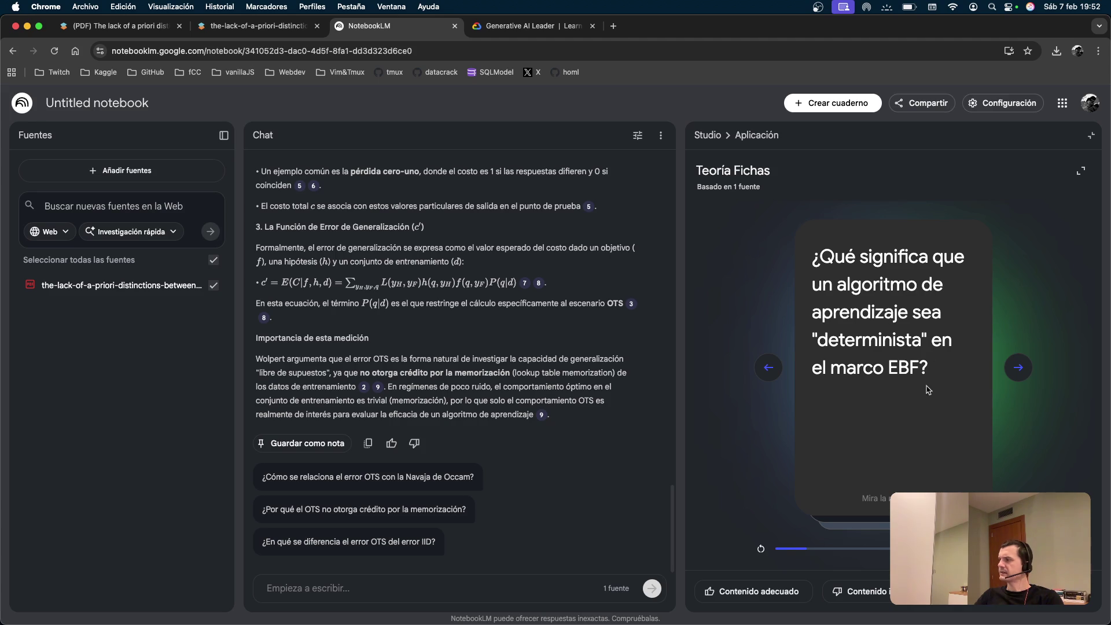
left_click(907, 358)
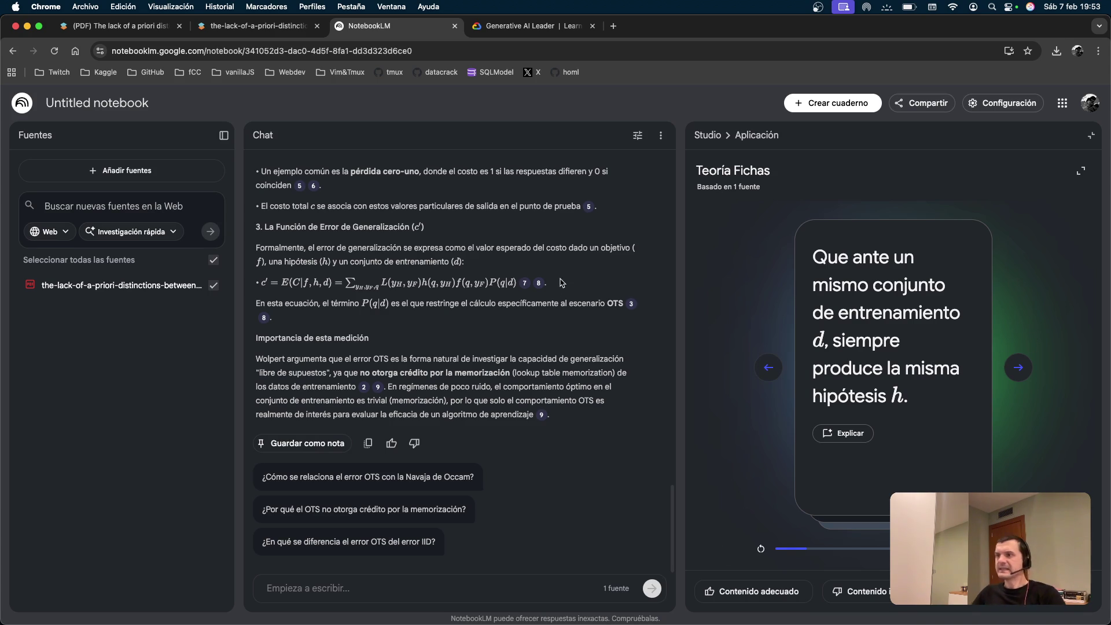
scroll(521, 242, "up", 20)
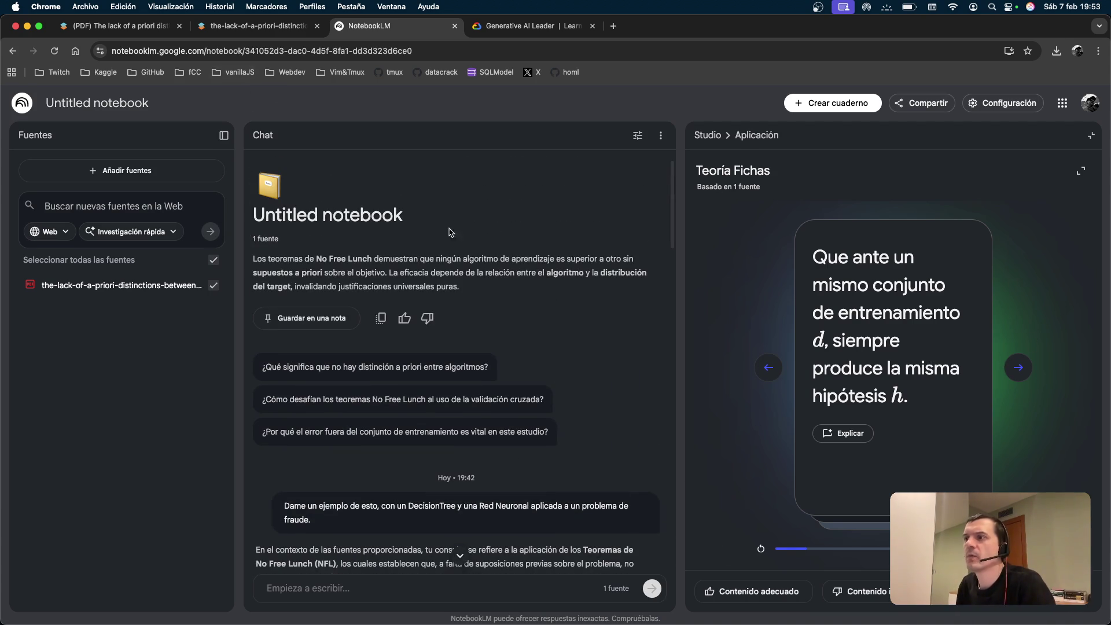
Open the chat configuration settings and close them without changes.
double_click(370, 215)
left_click(420, 223)
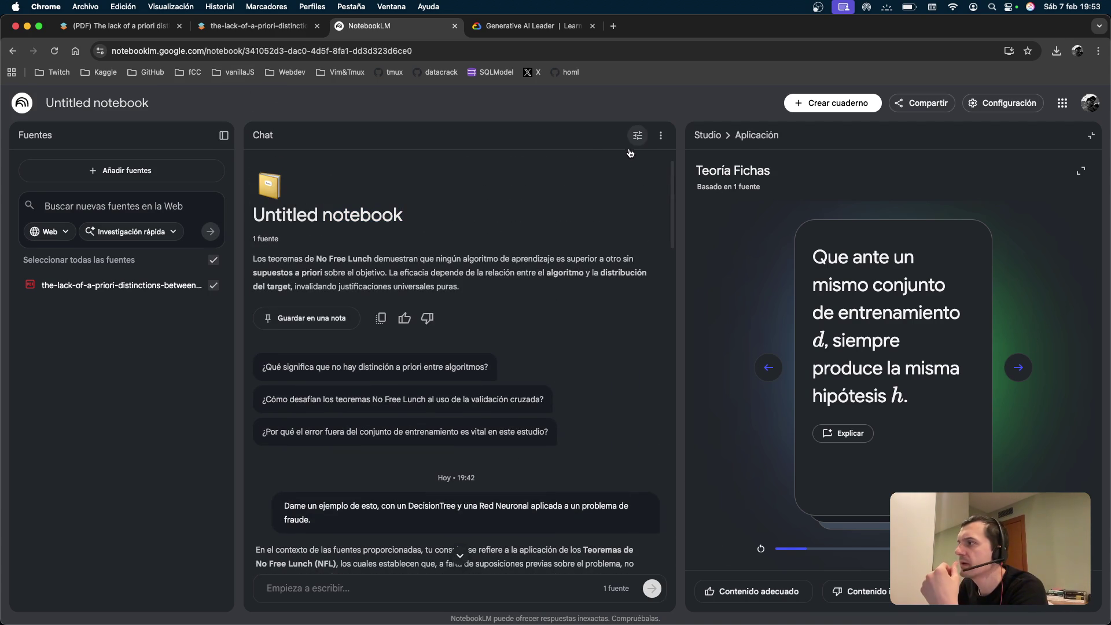
left_click(661, 135)
left_click(638, 139)
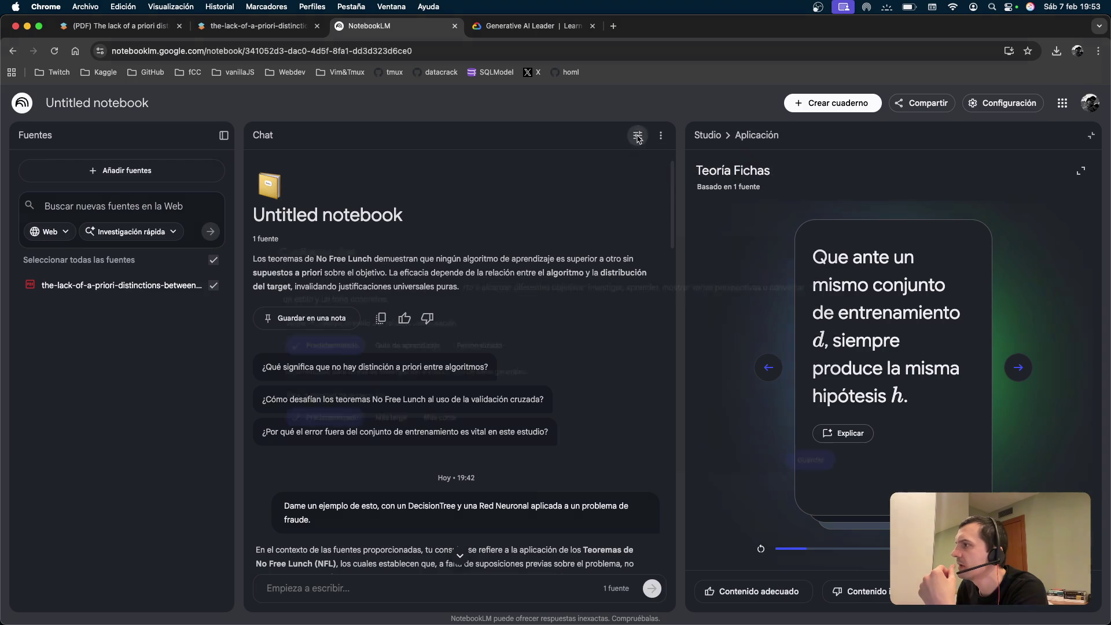
left_click(638, 138)
key("Escape")
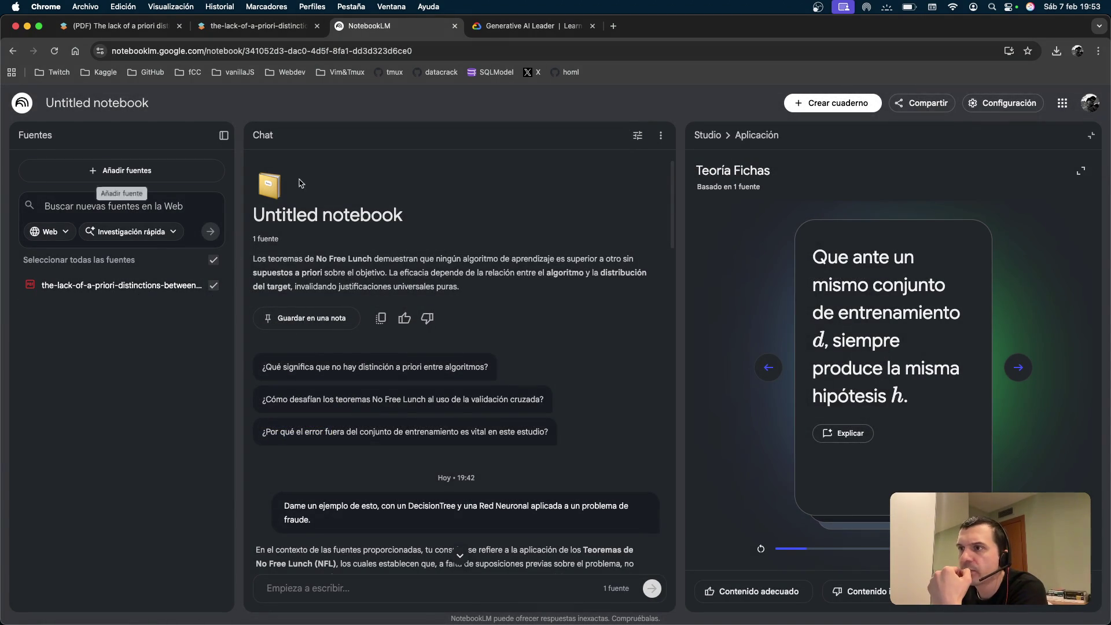
Replace the 'Untitled notebook' title with 'No Free Lunch Theorem'.
left_click(62, 104)
key("alt+shift+Left")
key("alt+shift+Left")
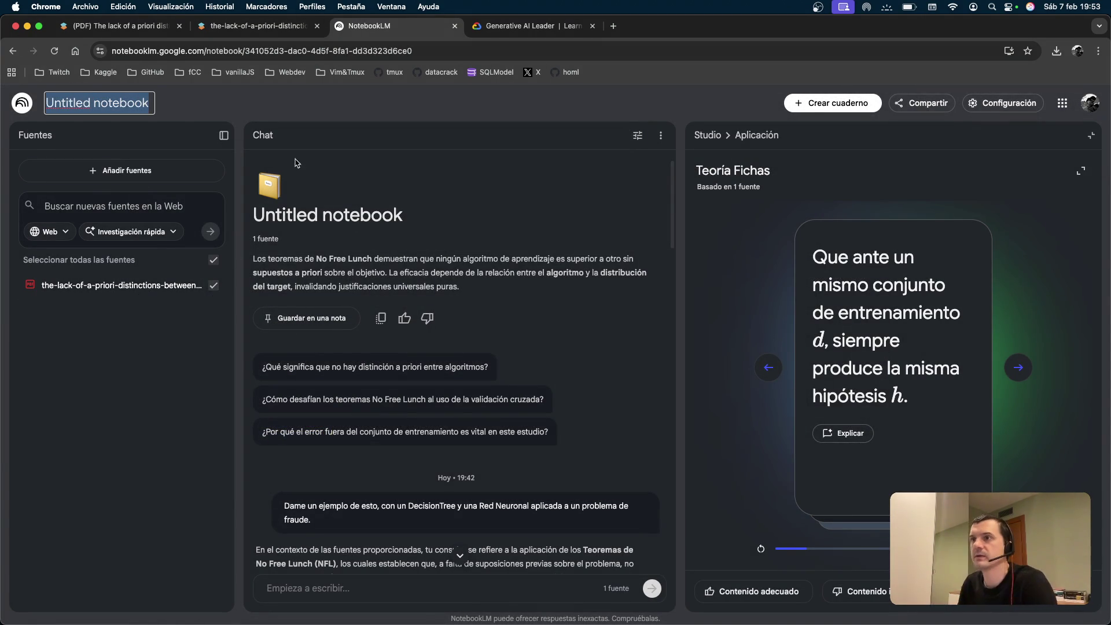
type("N")
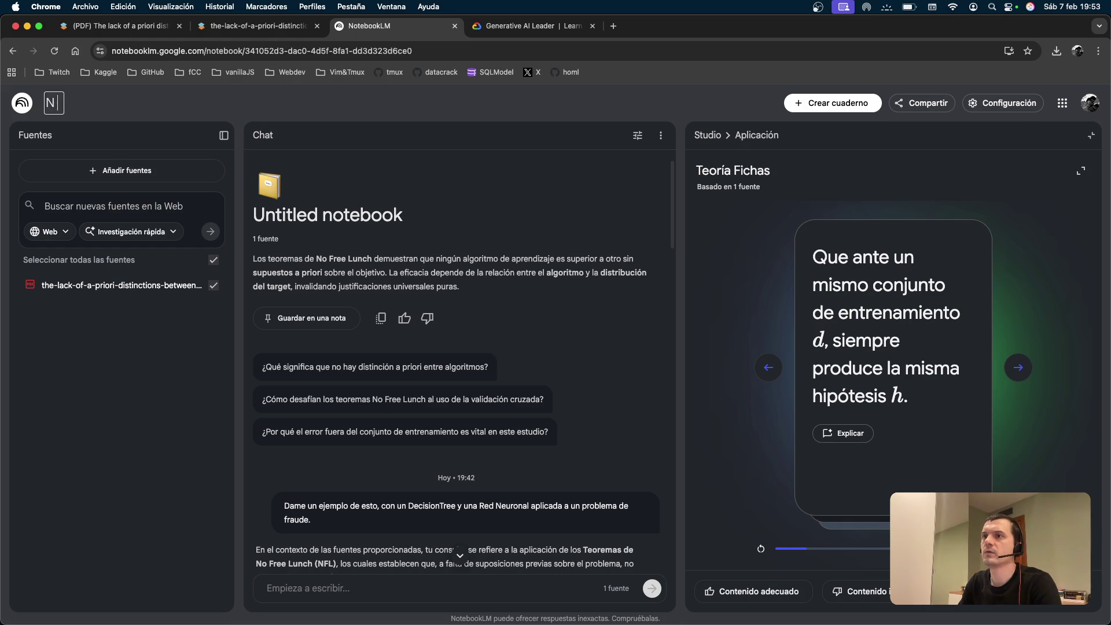
type("o Free Lunch T")
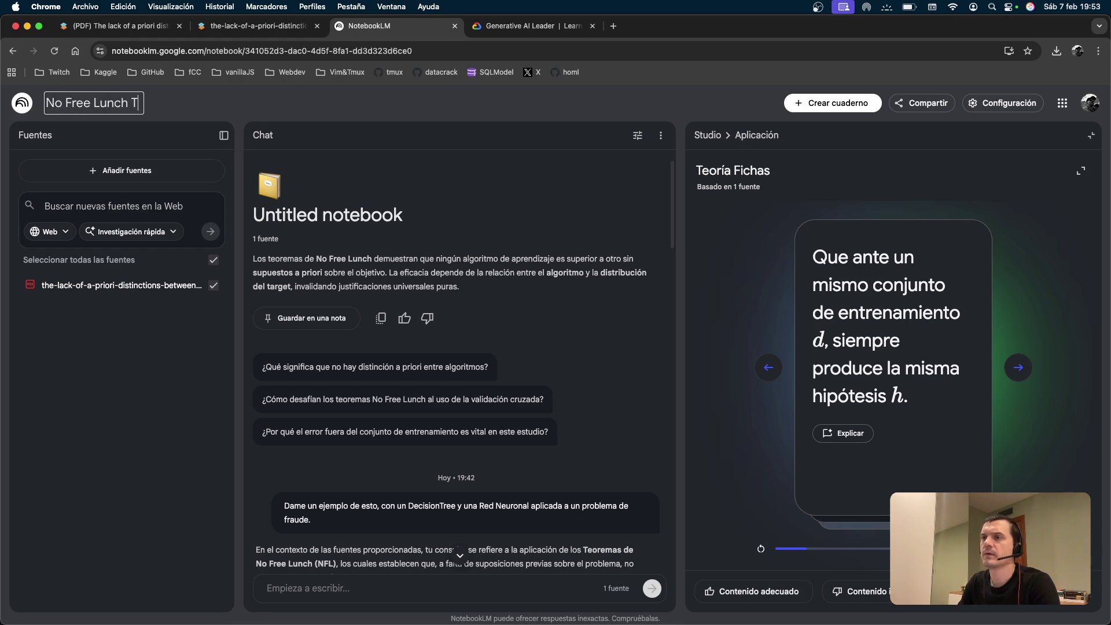
type("heorem")
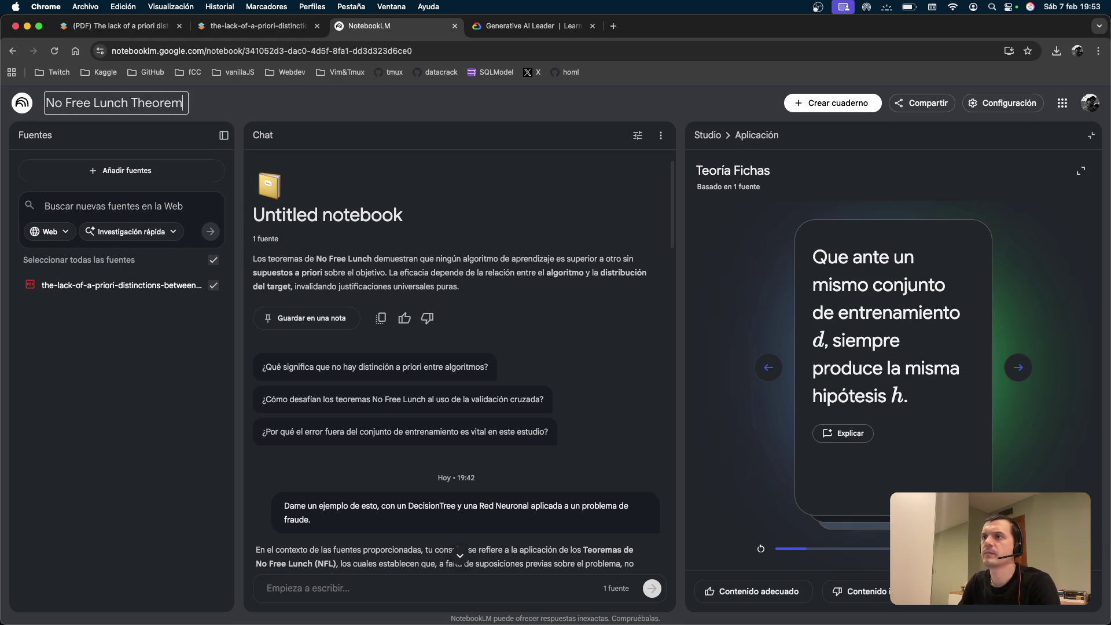
key("Return")
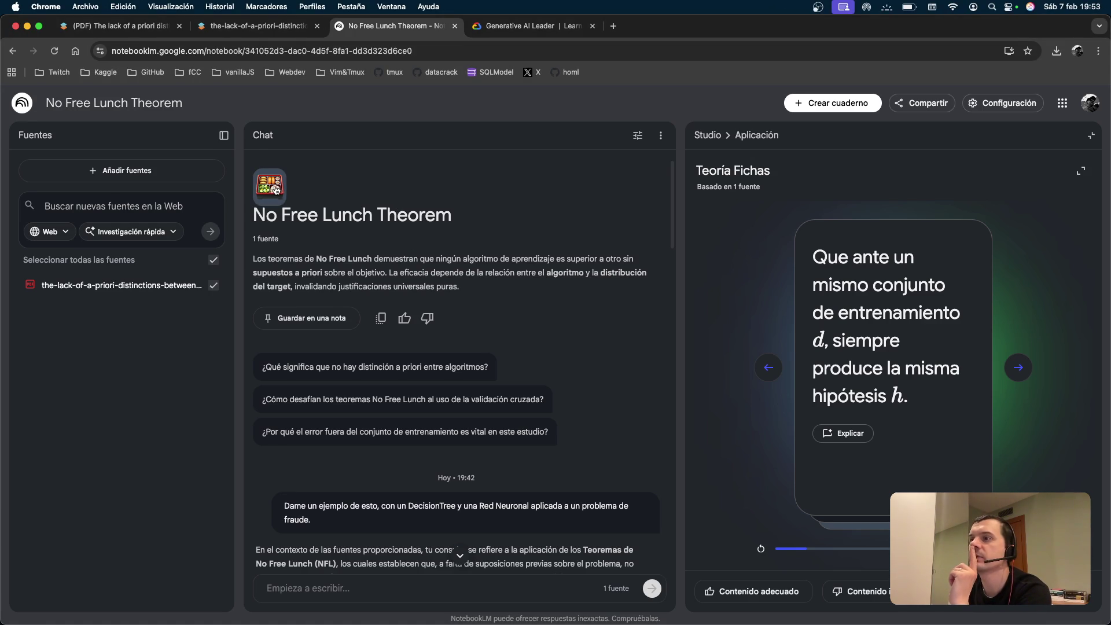
scroll(448, 238, "down", 15)
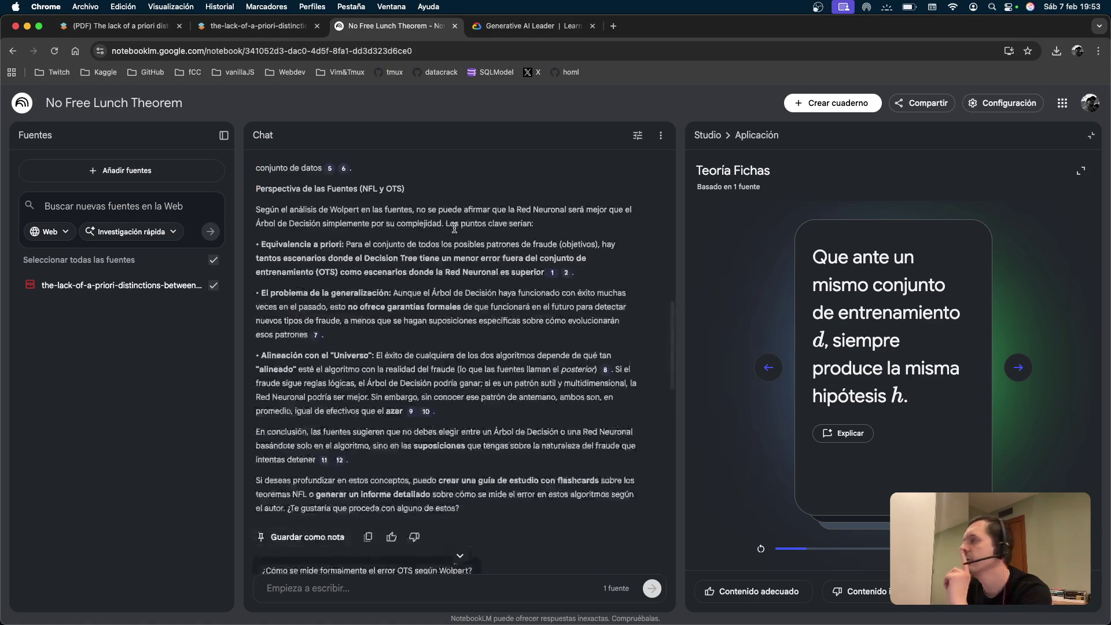
scroll(454, 231, "up", 15)
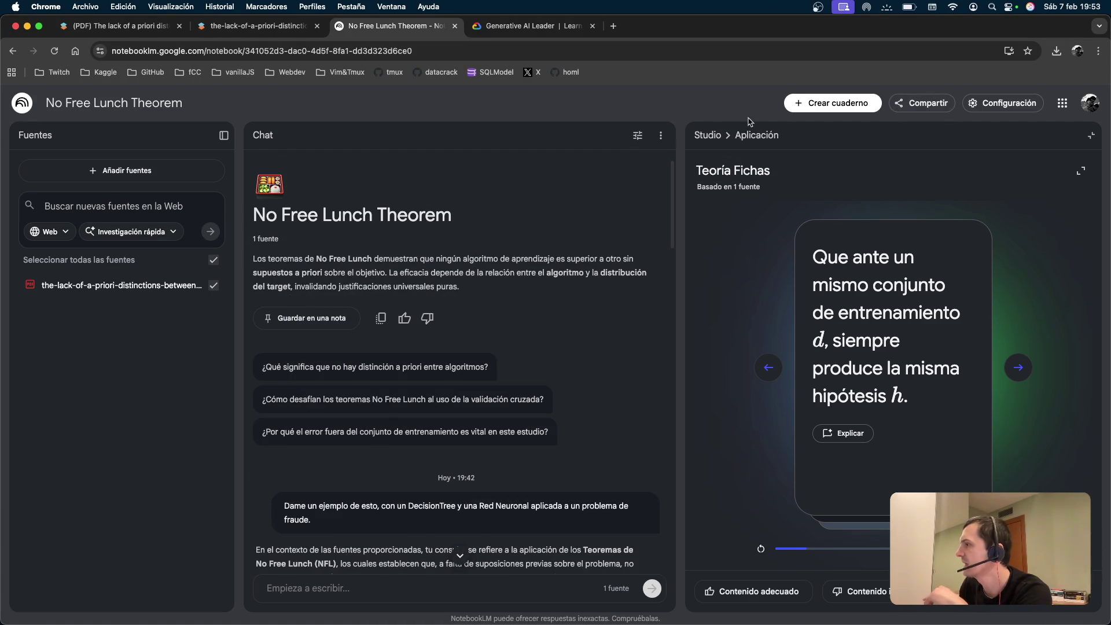
Return the Studio panel to its tools grid and start an Infografía from the source.
left_click(707, 136)
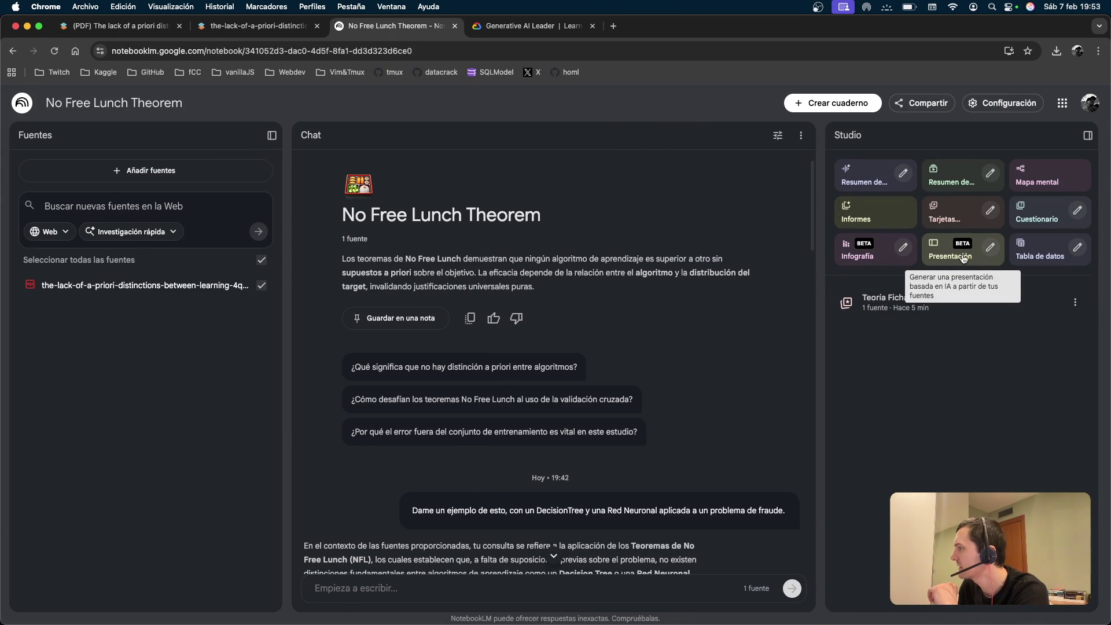
left_click(879, 262)
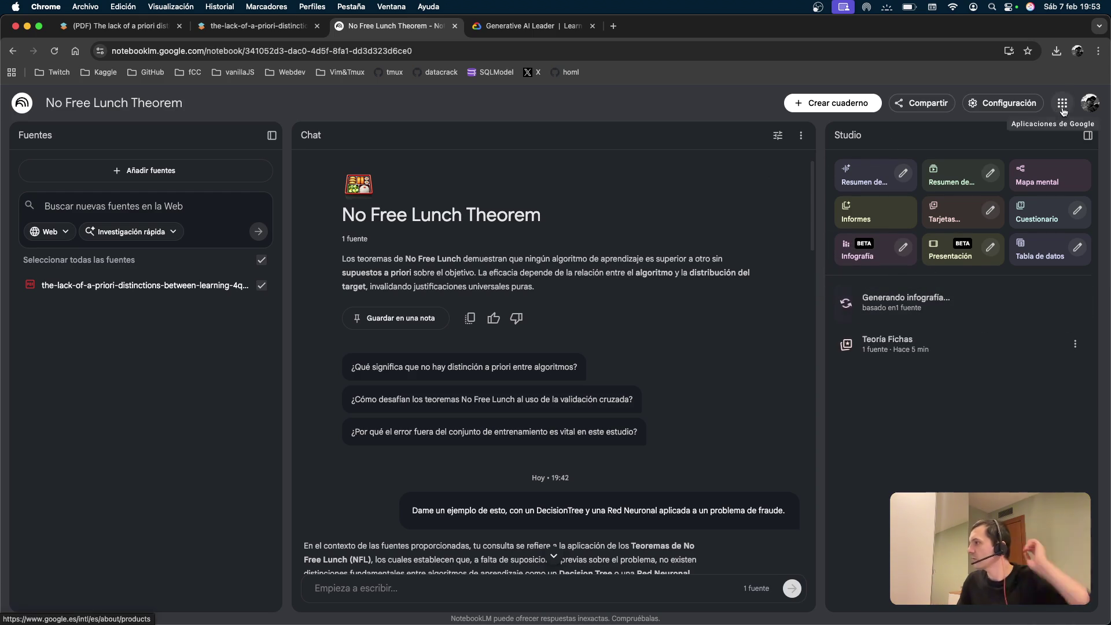
left_click(614, 25)
Search Google for 'notebooklm es gratis?' and read the expanded AI overview.
type("notebooklm es gra")
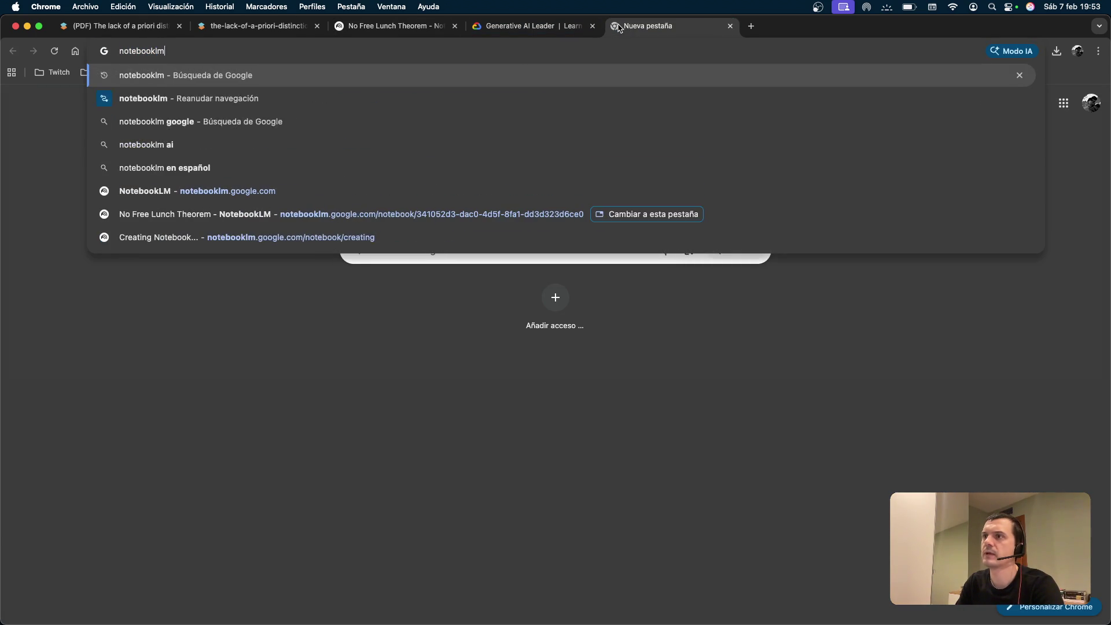
type("tis?")
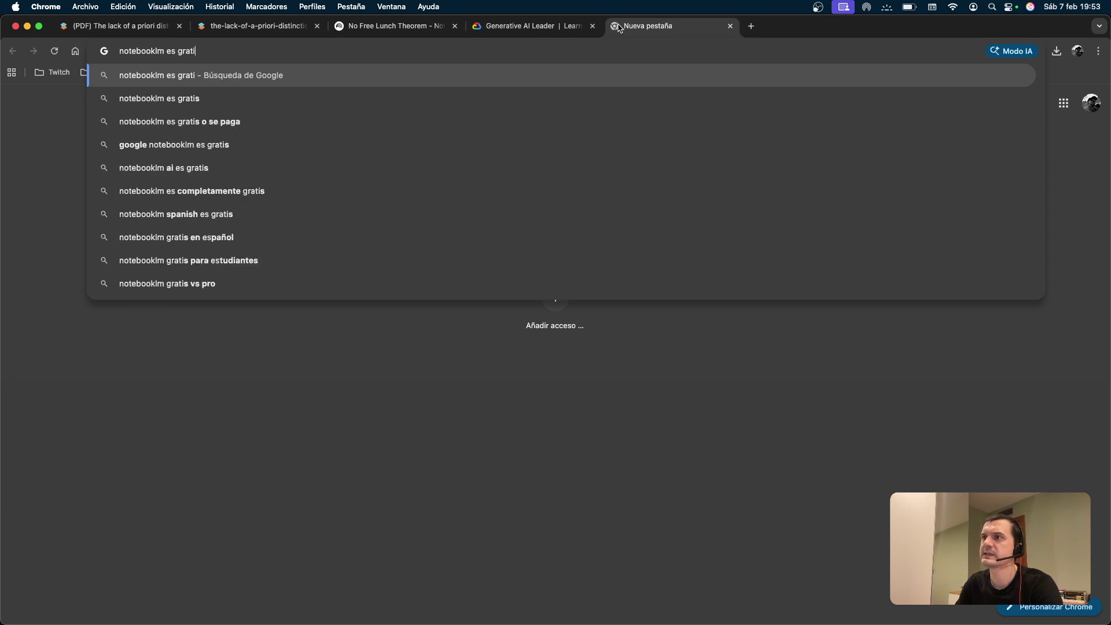
key("Return")
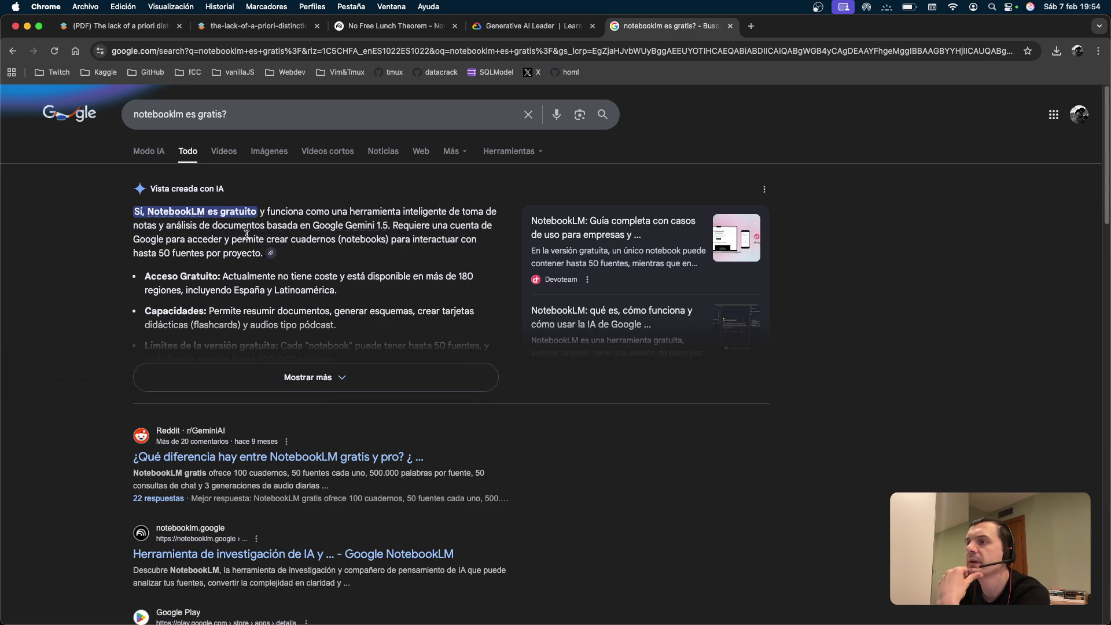
scroll(316, 327, "down", 1)
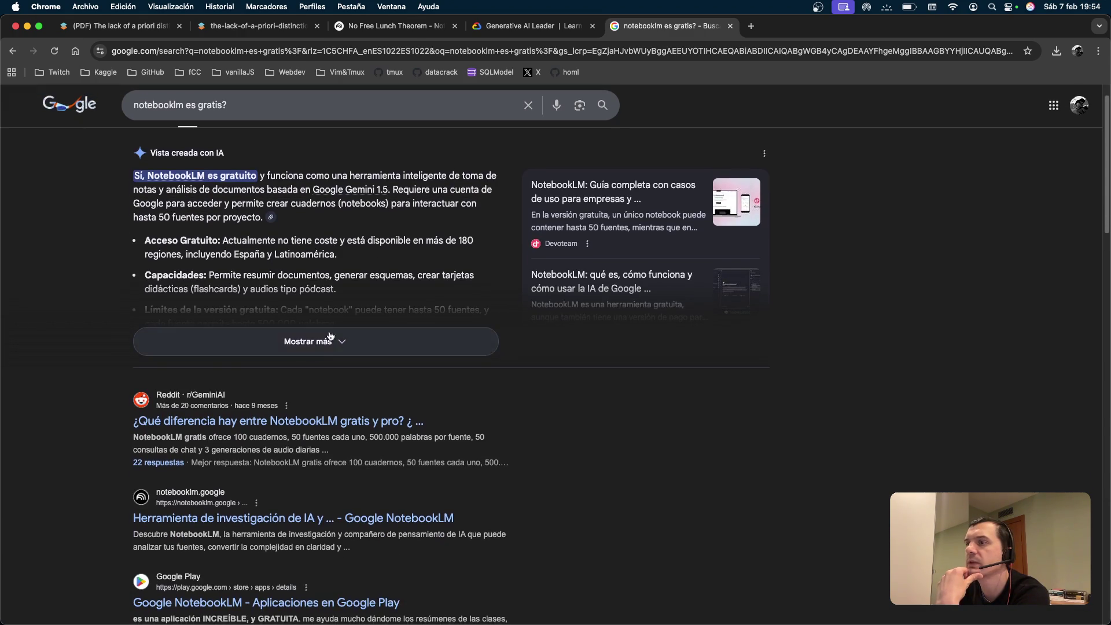
left_click(316, 330)
scroll(294, 227, "down", 2)
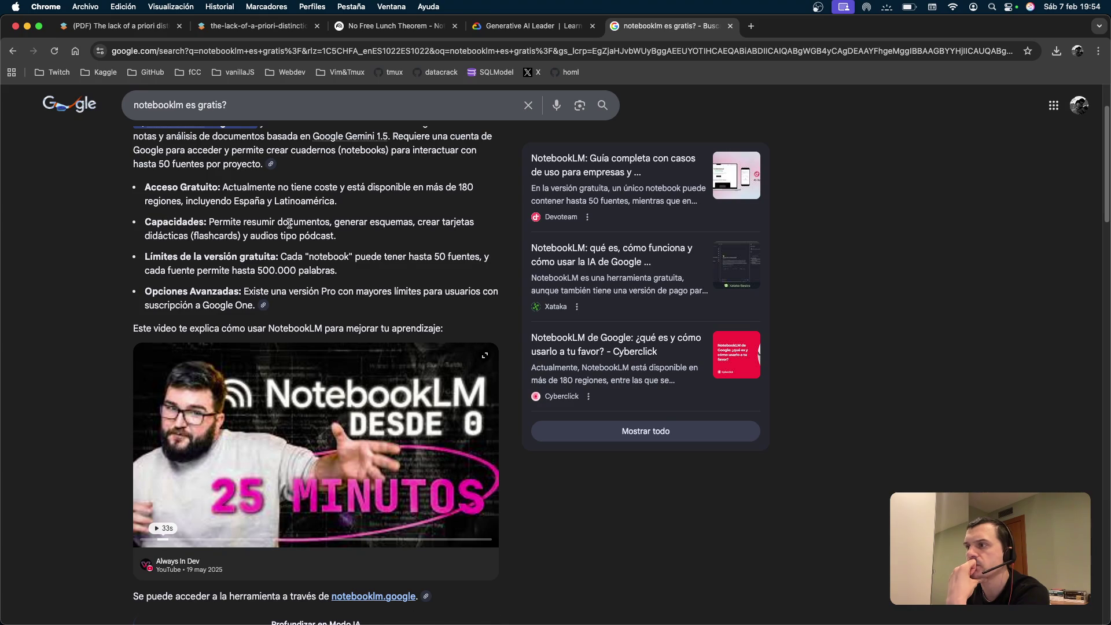
scroll(292, 225, "down", 1)
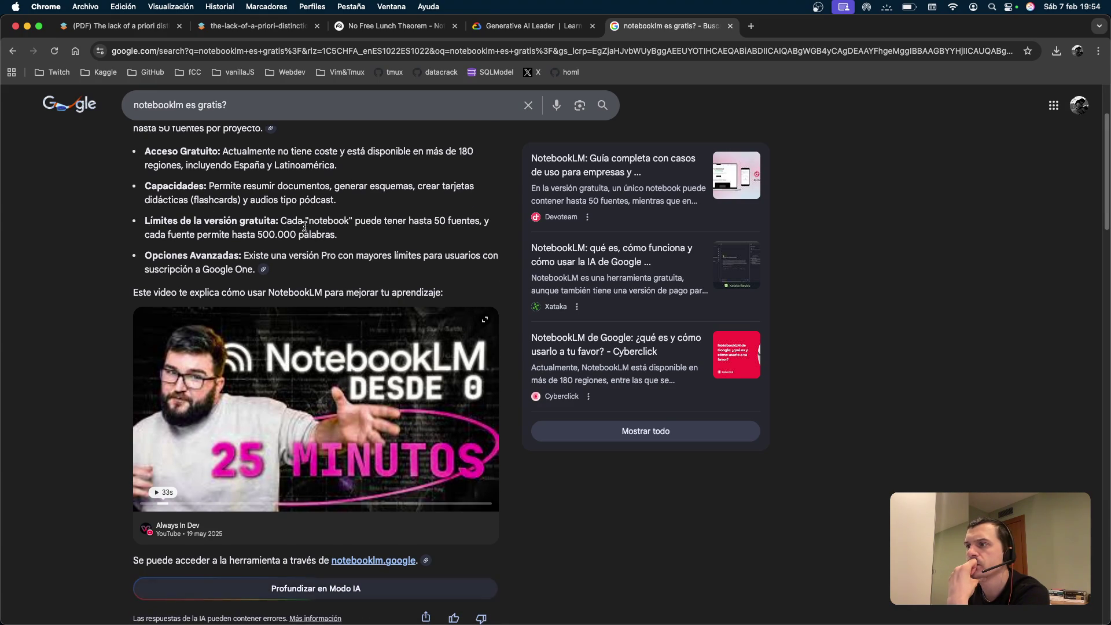
scroll(234, 248, "down", 1)
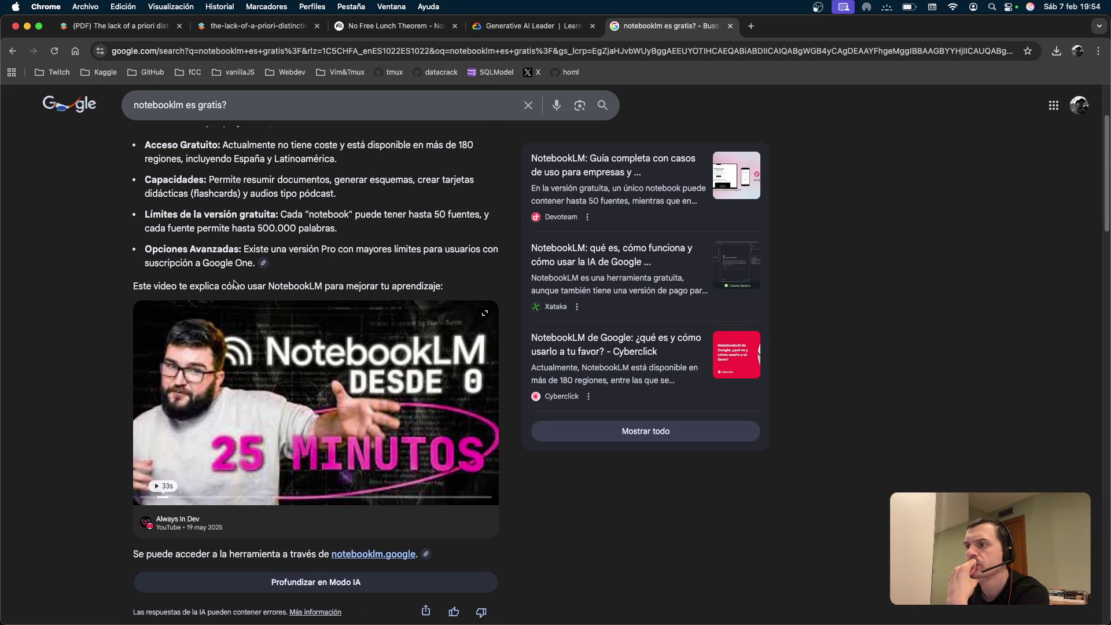
scroll(232, 271, "down", 10)
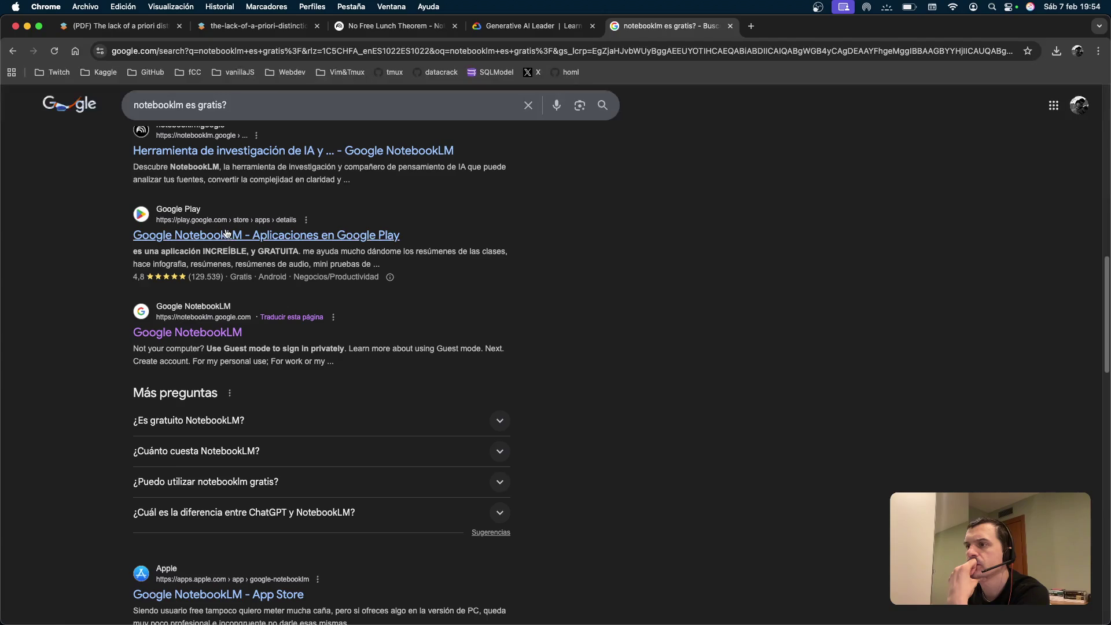
scroll(238, 234, "up", 10)
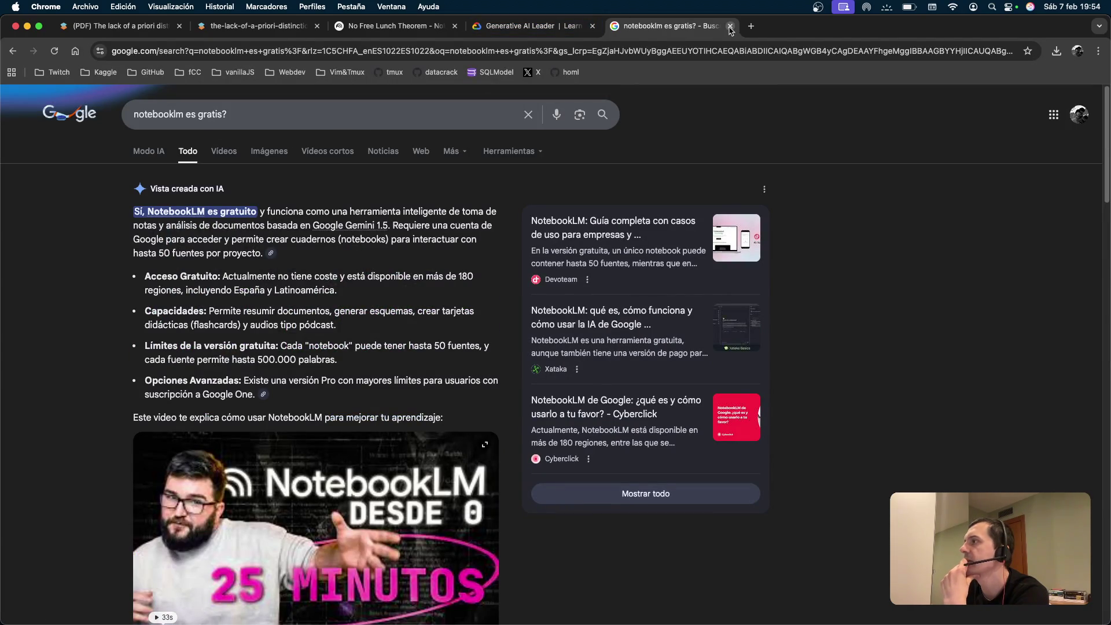
Close the search results, local PDF, Generative AI Leader and SciSpace PDF tabs.
left_click(730, 25)
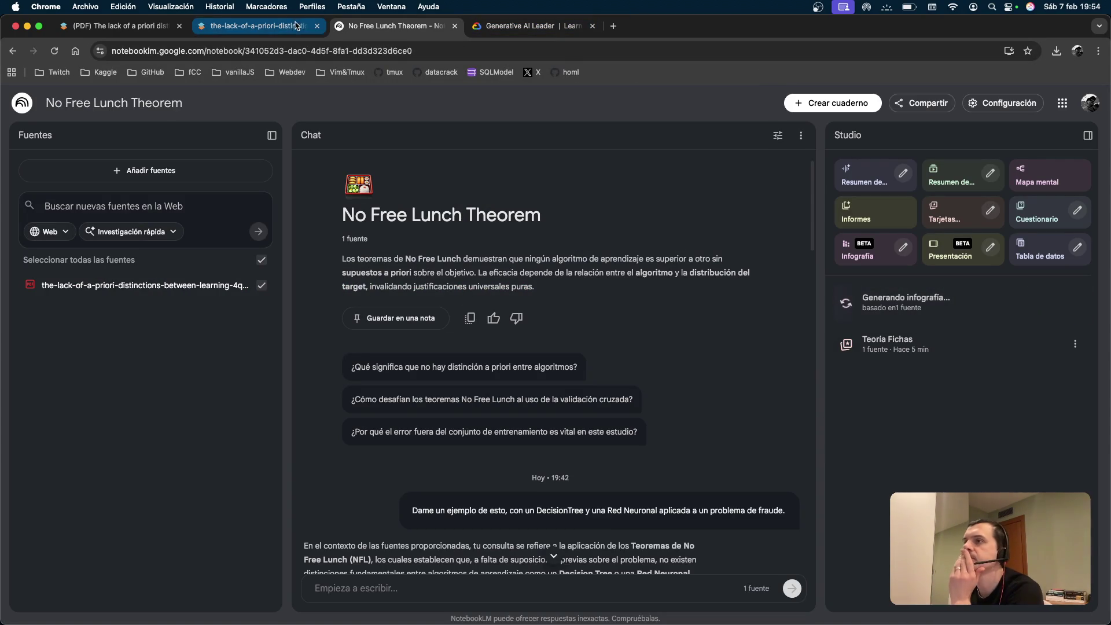
left_click(260, 26)
left_click(317, 25)
left_click(348, 27)
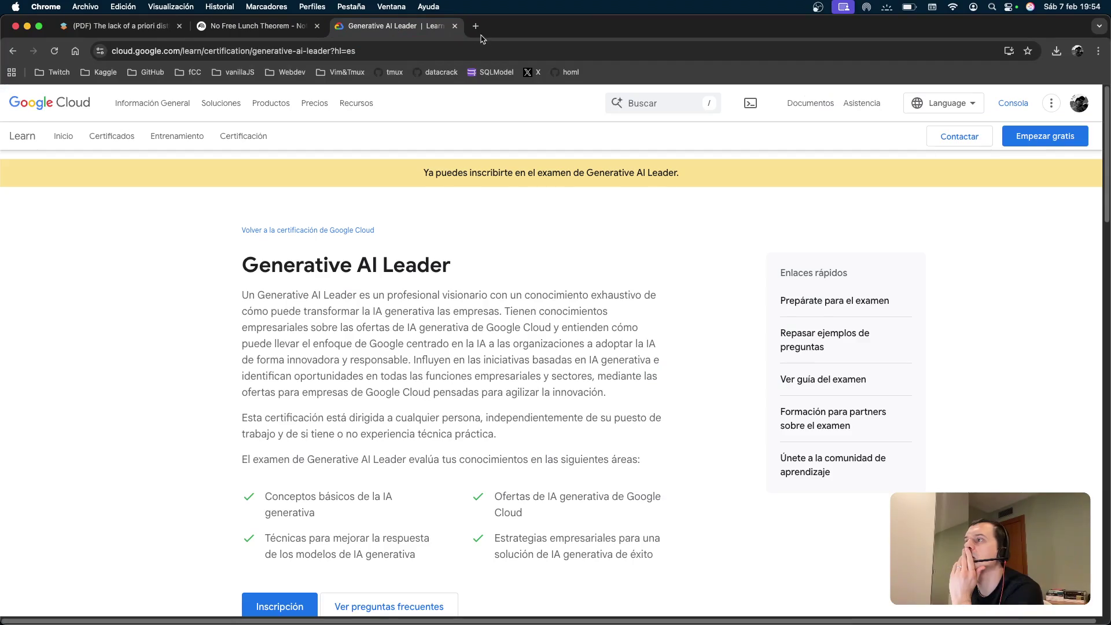
left_click(455, 25)
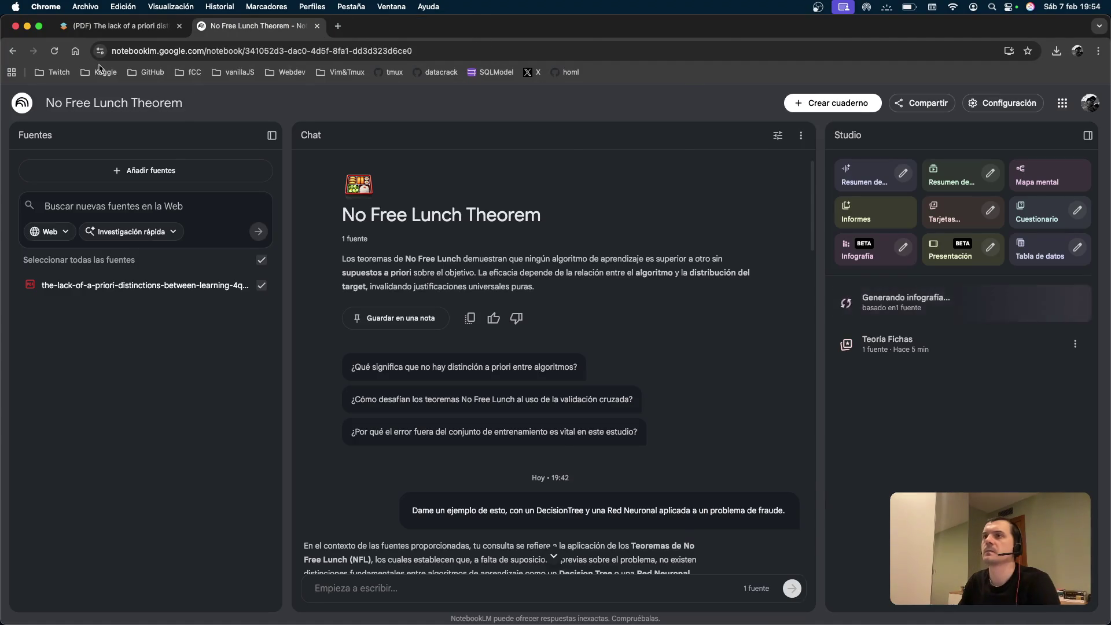
left_click(144, 25)
left_click(178, 26)
key("super+Tab")
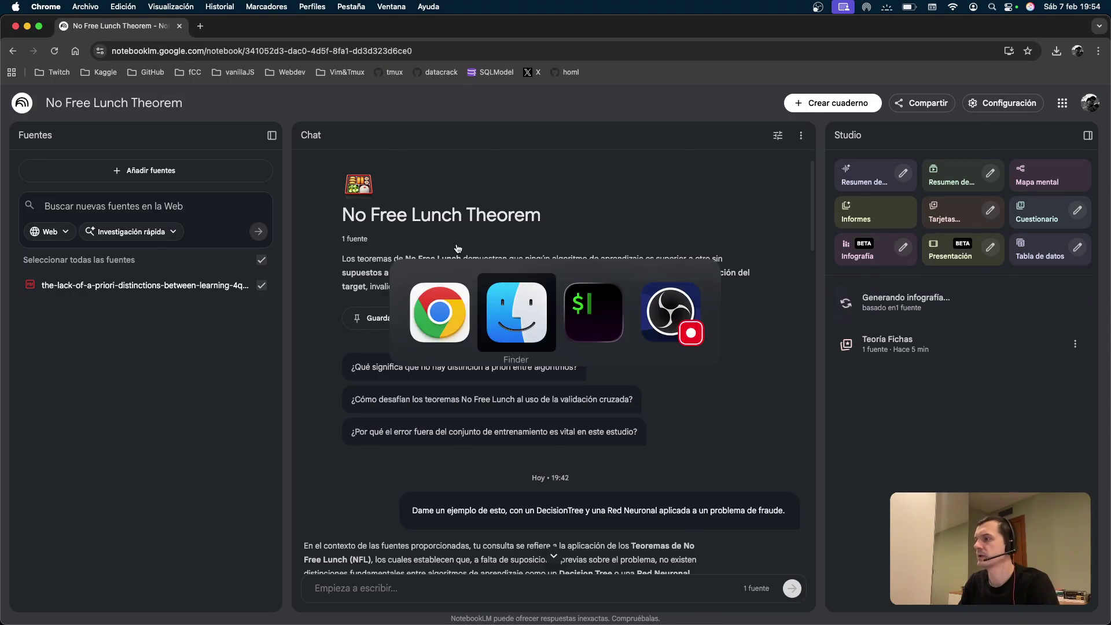
Drag the PDF toward the nicopydslive folder and close the ch01 tmux window.
mouse_move(772, 86)
left_mouse_down()
mouse_move(419, 322)
mouse_move(665, 228)
mouse_move(821, 191)
left_mouse_up()
key("super+Tab")
key("super+Tab")
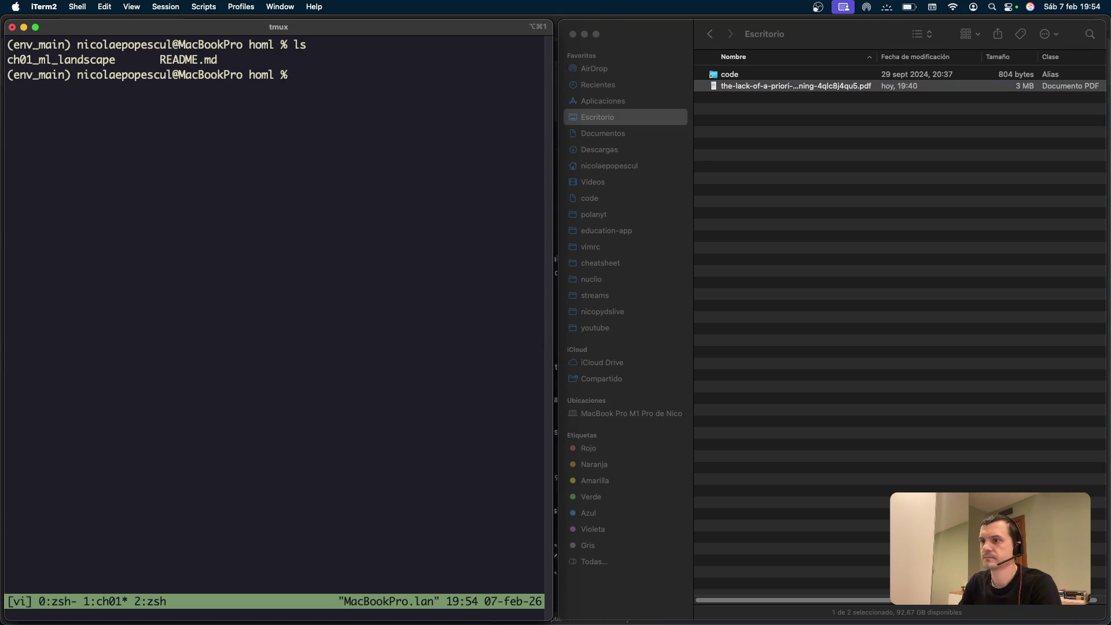
key("ctrl+b")
key("ampersand")
key("y")
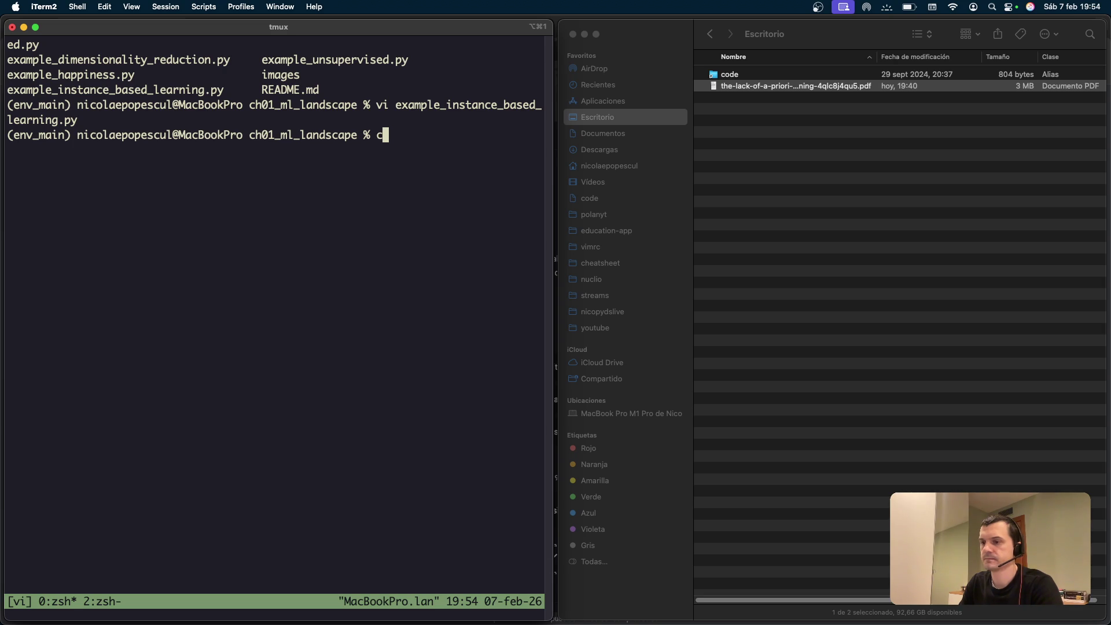
key("ctrl+b")
key("n")
Close the extra tmux window and rename the remaining one to vi.
key("ctrl+b")
key("ampersand")
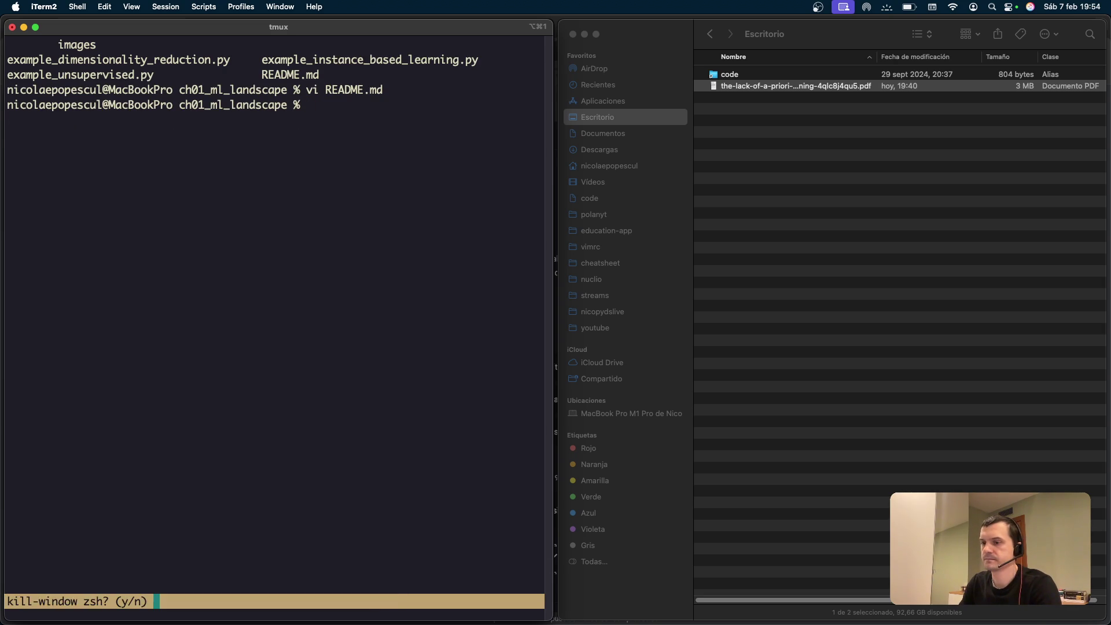
key("y")
key("ctrl+b")
key("comma")
key("BackSpace")
key("BackSpace")
key("BackSpace")
type("vi")
key("Return")
Move the downloaded PDF from ~/Desktop into the chapter folder and list its files.
type("cl")
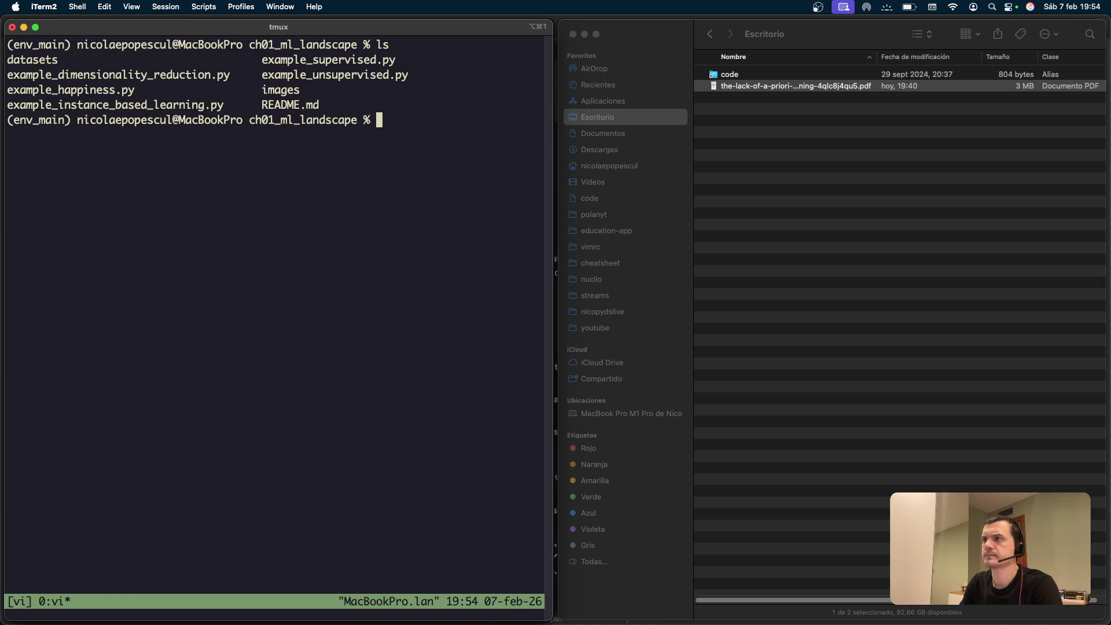
key("BackSpace")
type("mv ")
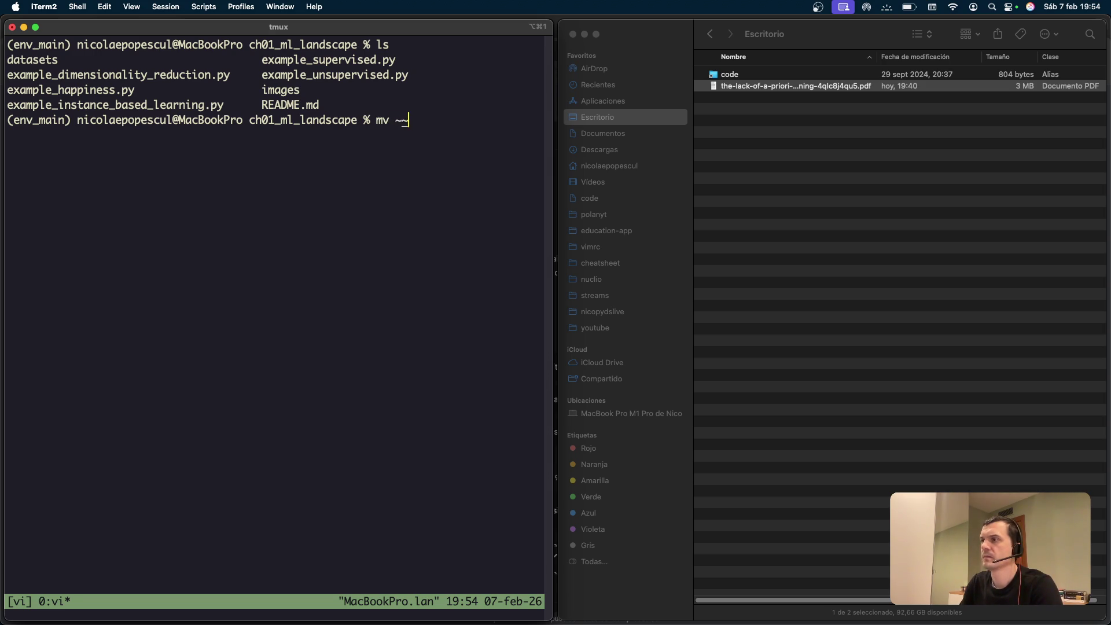
type("~/De")
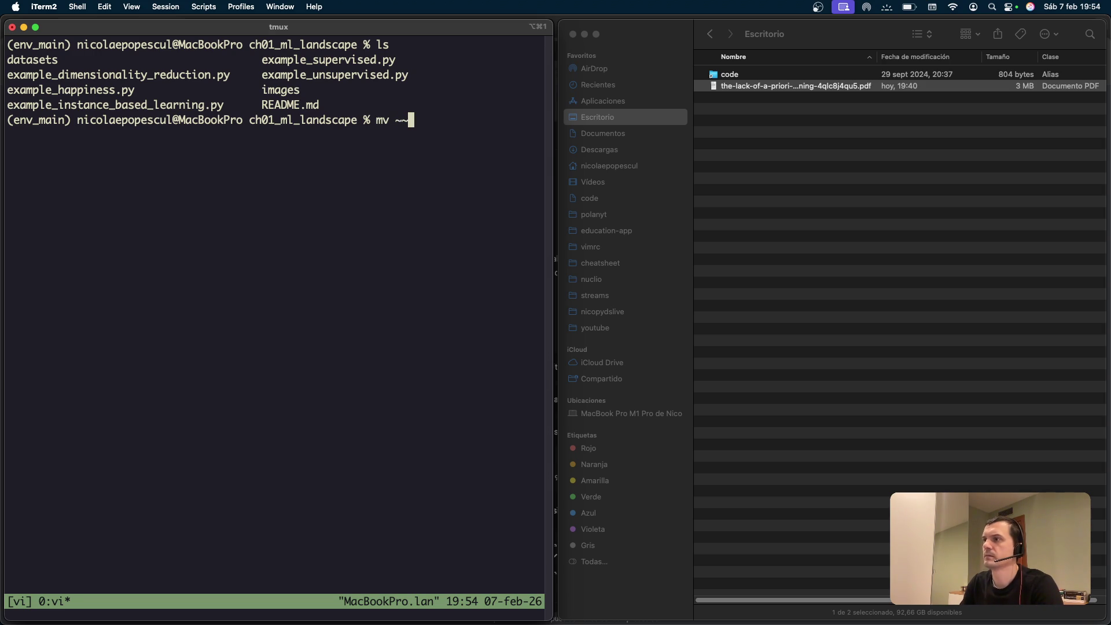
key("Tab")
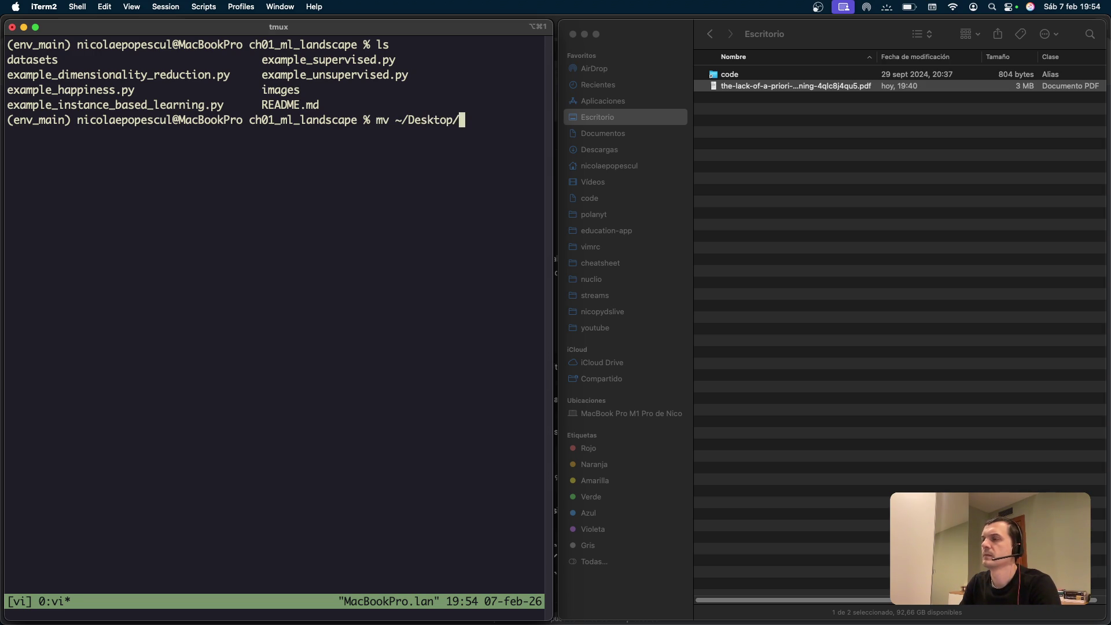
type("th")
key("Tab")
type("./")
key("Return")
type("c")
type("s")
key("Return")
Rename the PDF to no_free_lunch_theorem.pdf, then clear the screen and list the folder.
type("mv The")
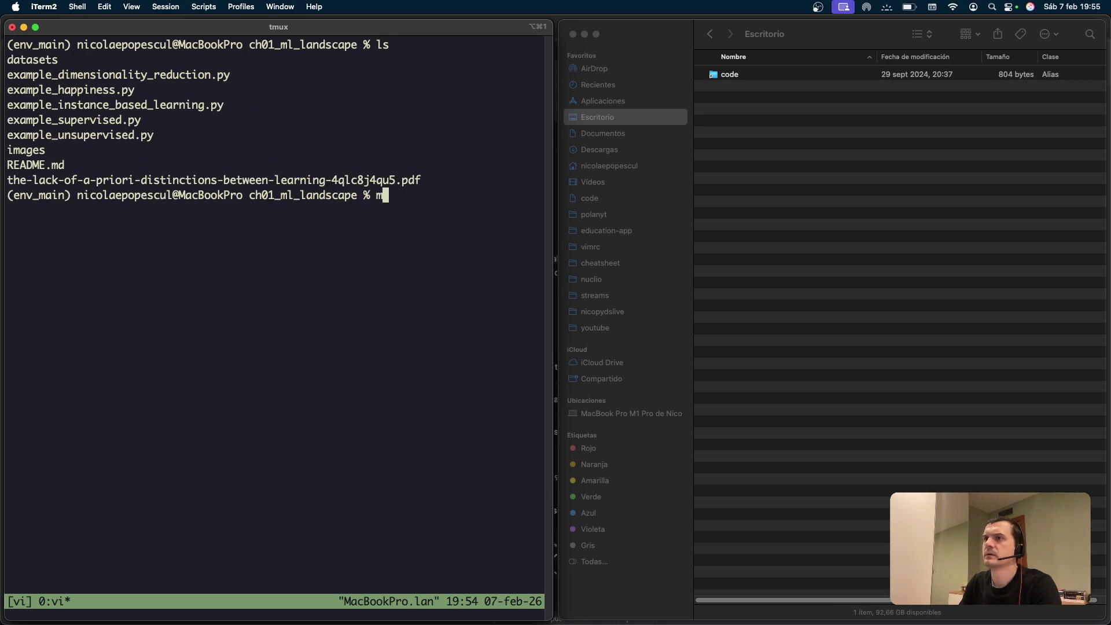
key("BackSpace")
key("BackSpace")
key("BackSpace")
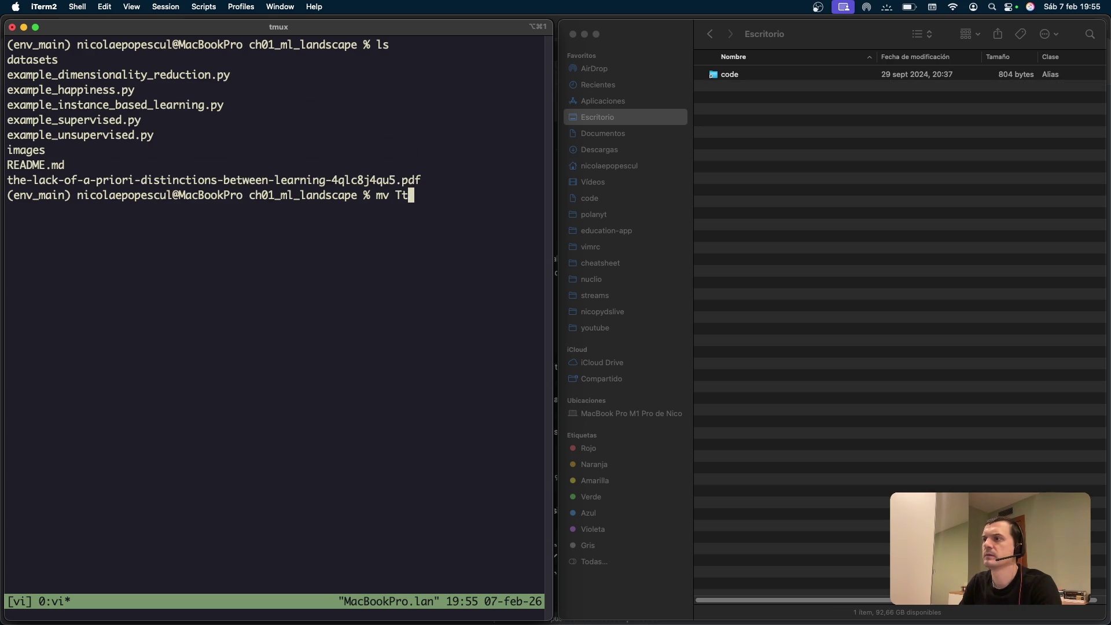
type("th")
key("Tab")
type("no")
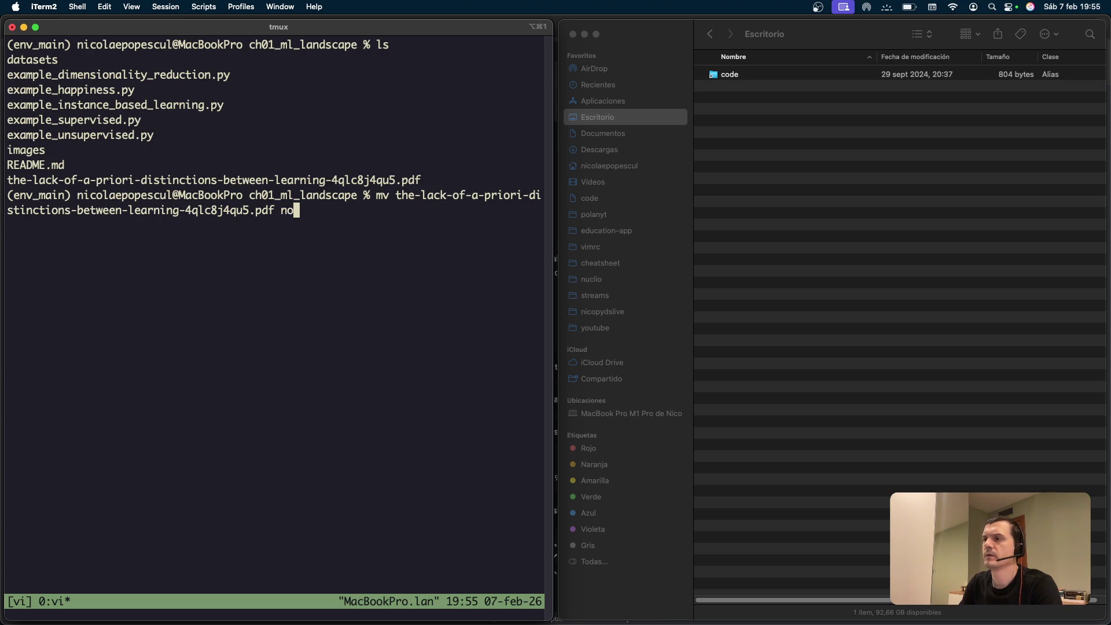
type("_free_lunch_the")
type("orem.pdf")
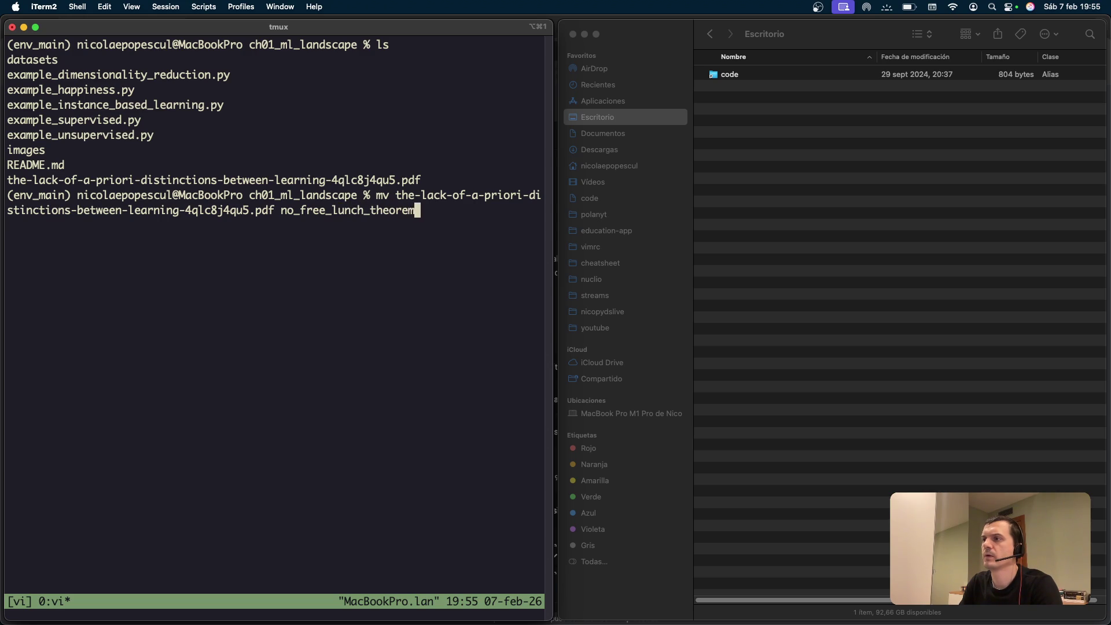
key("Return")
type("clear")
key("Return")
type("ls")
key("Return")
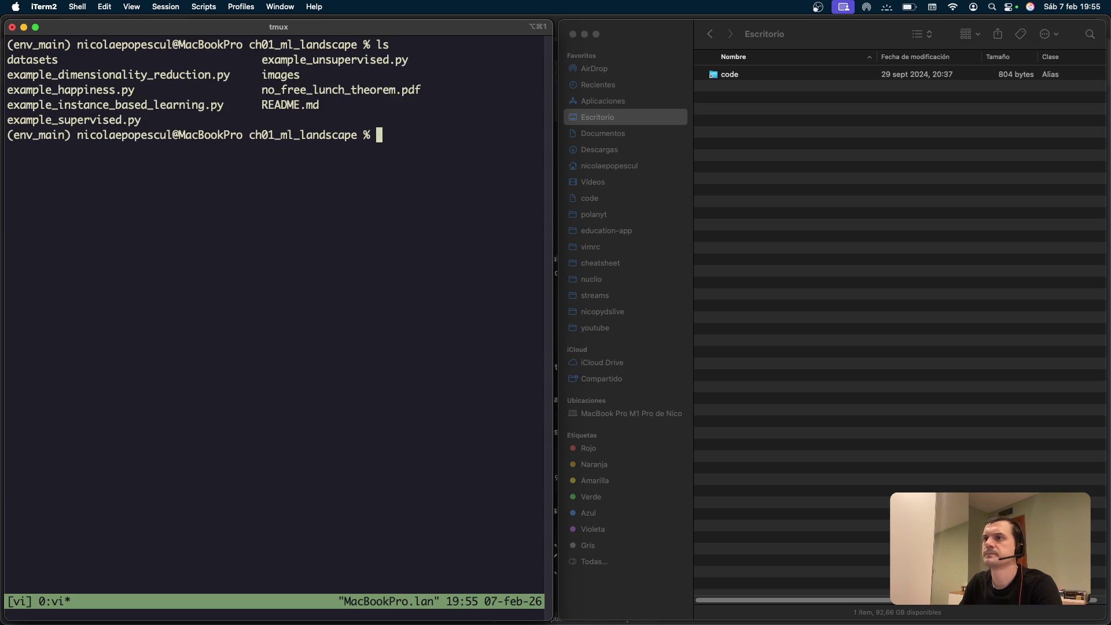
type("m")
key("BackSpace")
Abandon the first 'mkdir pdfs' command and check the git status instead.
type("mkdir pdfs")
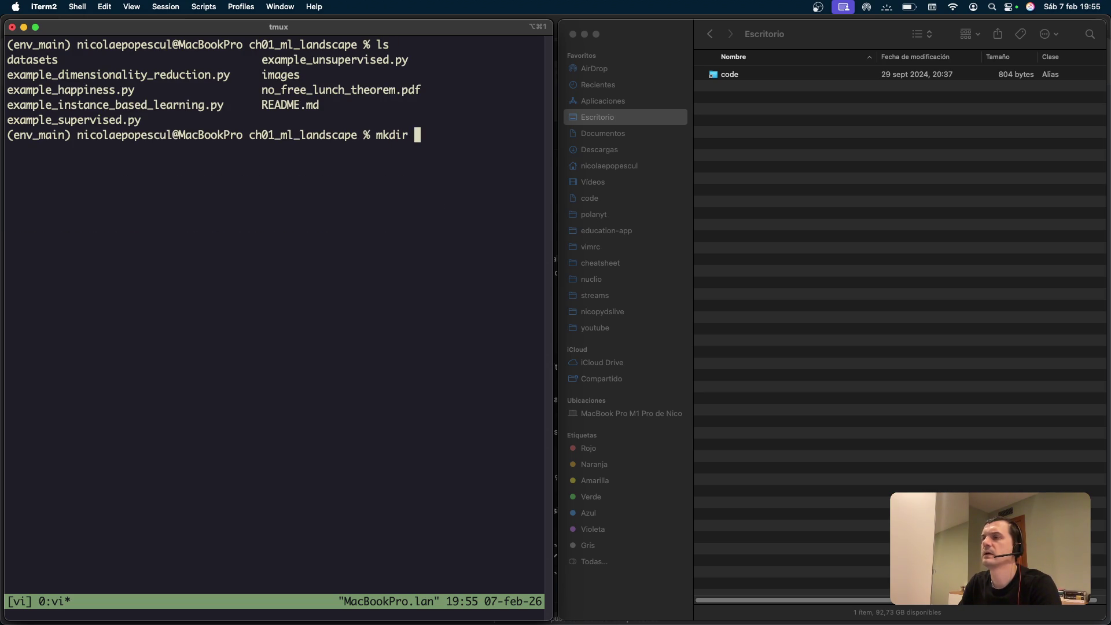
key("BackSpace")
key("BackSpace")
key("BackSpace")
key("ctrl+u")
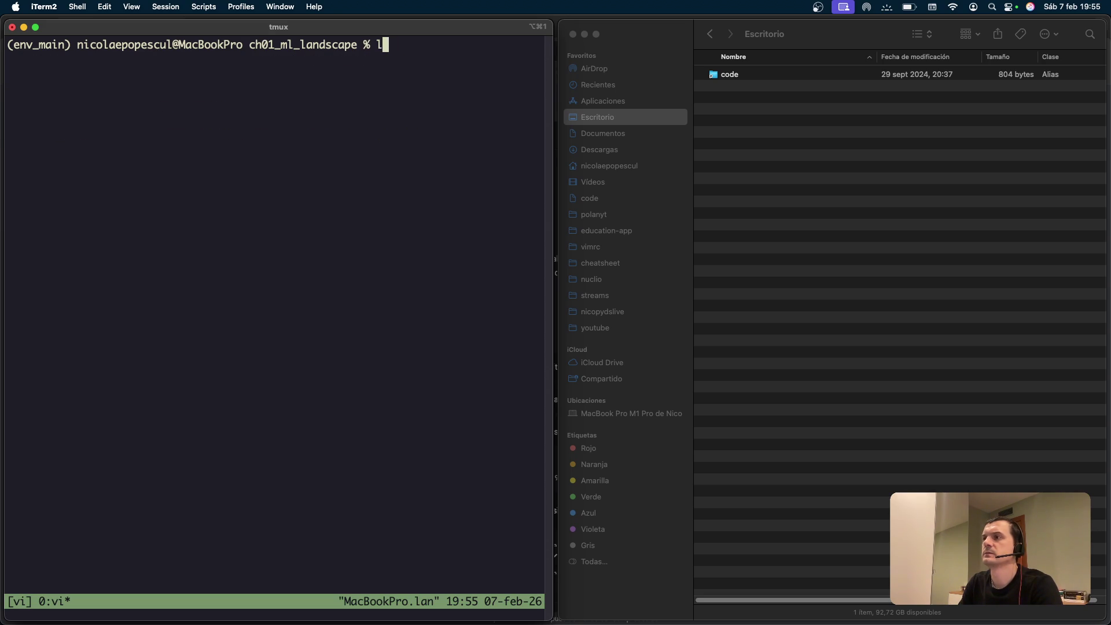
type("git status")
key("Return")
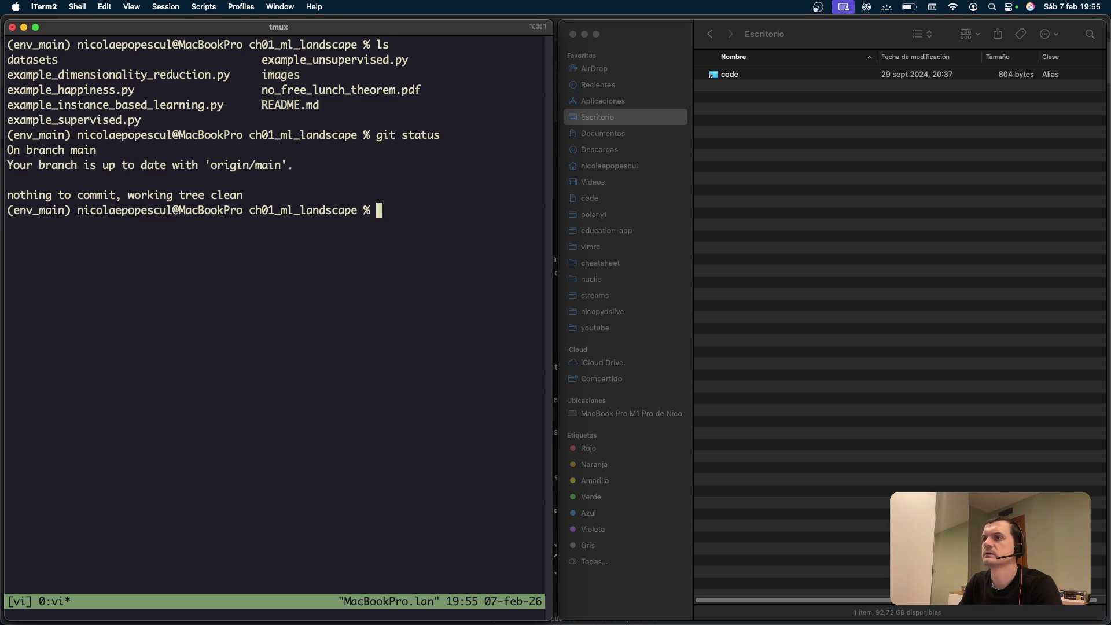
Go up to the homl repository folder and check its git status.
type("cd .")
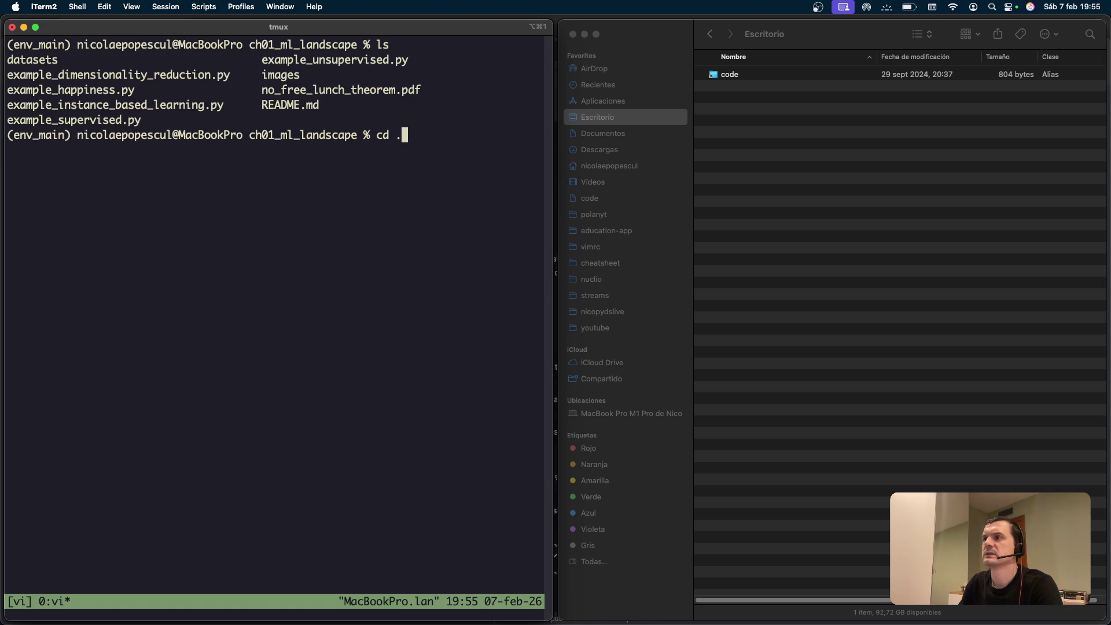
type(".")
key("Return")
type("clera")
key("Return")
type("git")
key("BackSpace")
key("BackSpace")
type("it status")
key("Return")
Remove the *.pdf rule from .gitignore in vi, save, and recheck git status.
type("vi .gitignore")
key("Return")
key("j")
key("d")
key("d")
type(":wq")
key("Return")
type("git sta")
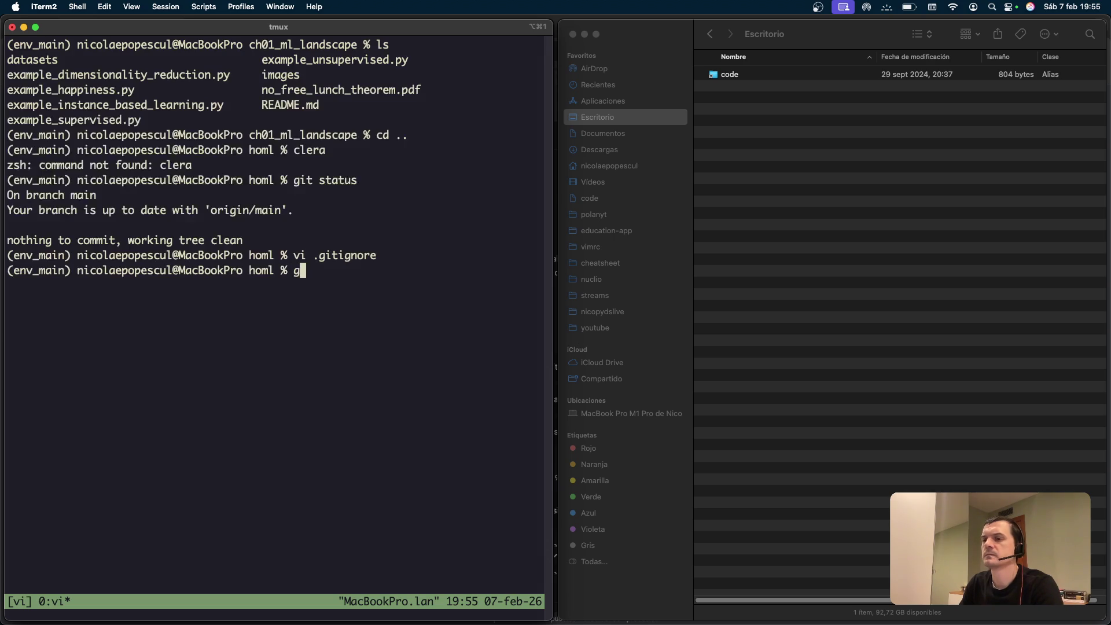
type("tus")
key("Return")
Enter ch01_ml_landscape and create a new pdfs folder there.
type("clear")
key("Return")
type("ls")
key("Return")
type("cd ch01_ml_landscape")
key("Return")
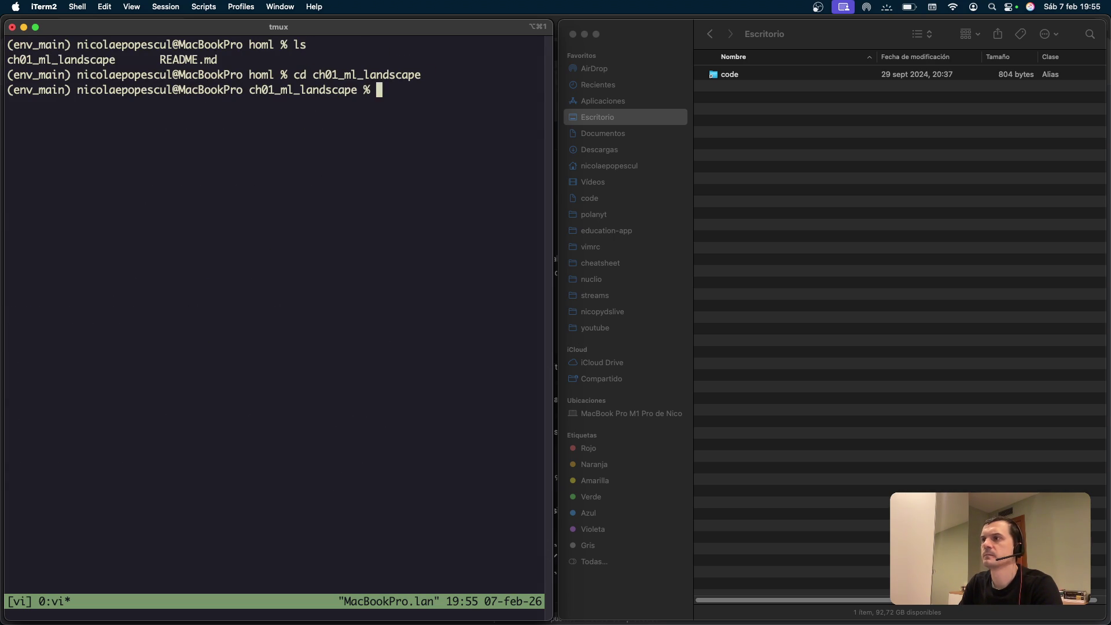
type("ls")
key("Return")
type("mkdir pdfs")
key("Return")
key("ctrl+l")
type("ls")
Move no_free_lunch_theorem.pdf into the pdfs folder.
key("Return")
type("mv ")
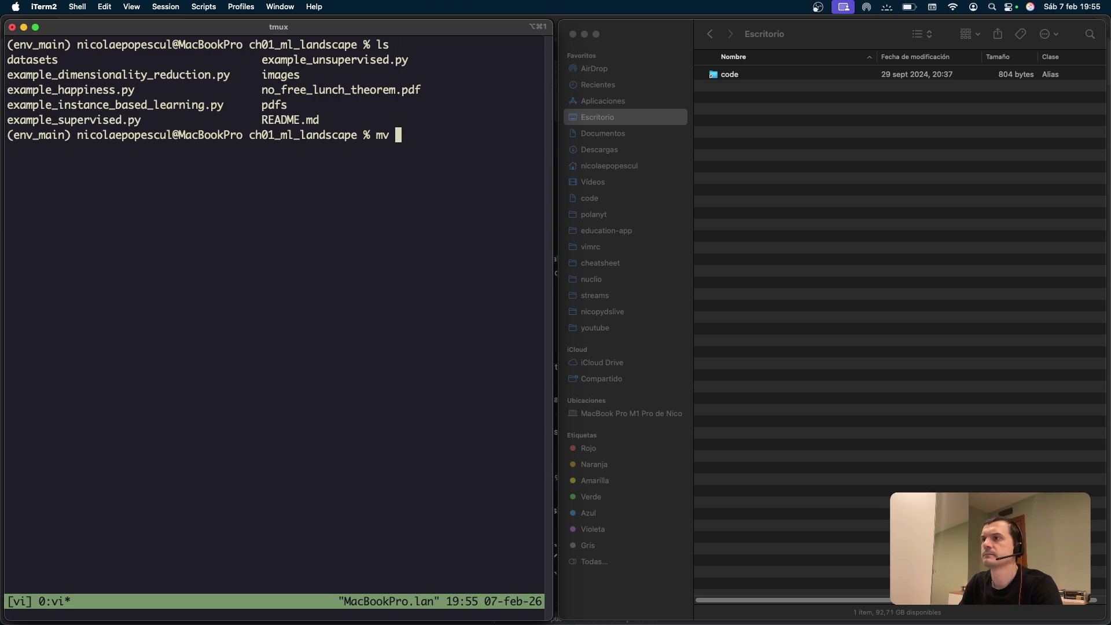
type("no")
key("Tab")
type("pdfs")
key("Return")
type("cd ..")
Stage all changes and commit them as 'added pdf to no free lunch theorem'.
key("Return")
type("git status")
key("Return")
type("git add .")
key("Return")
type("git commit -m")
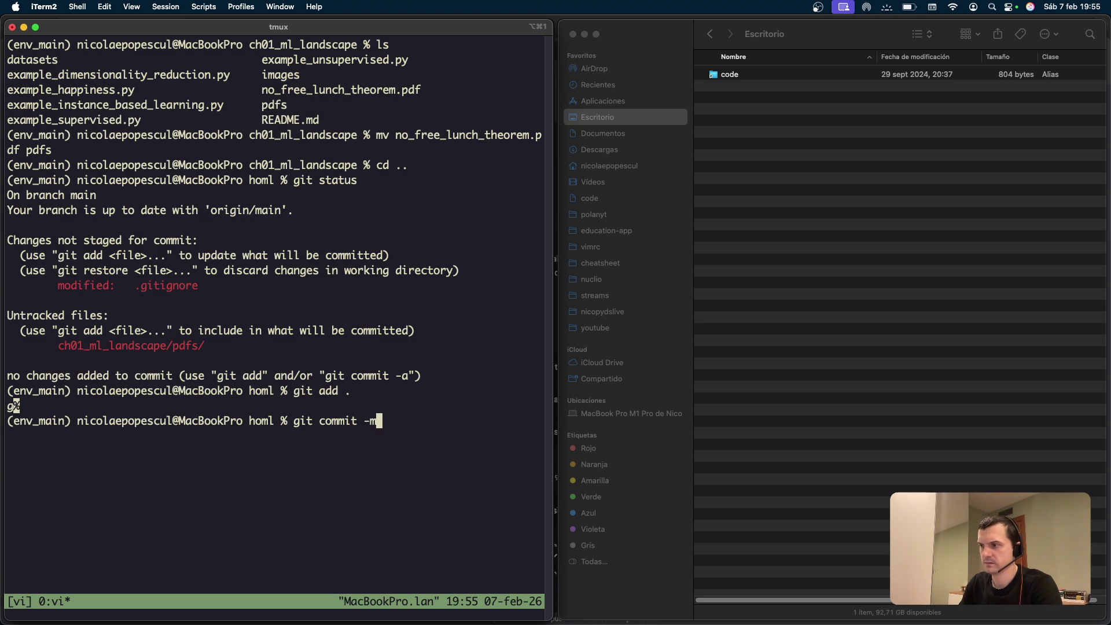
type(" 2")
key("BackSpace")
type("\"")
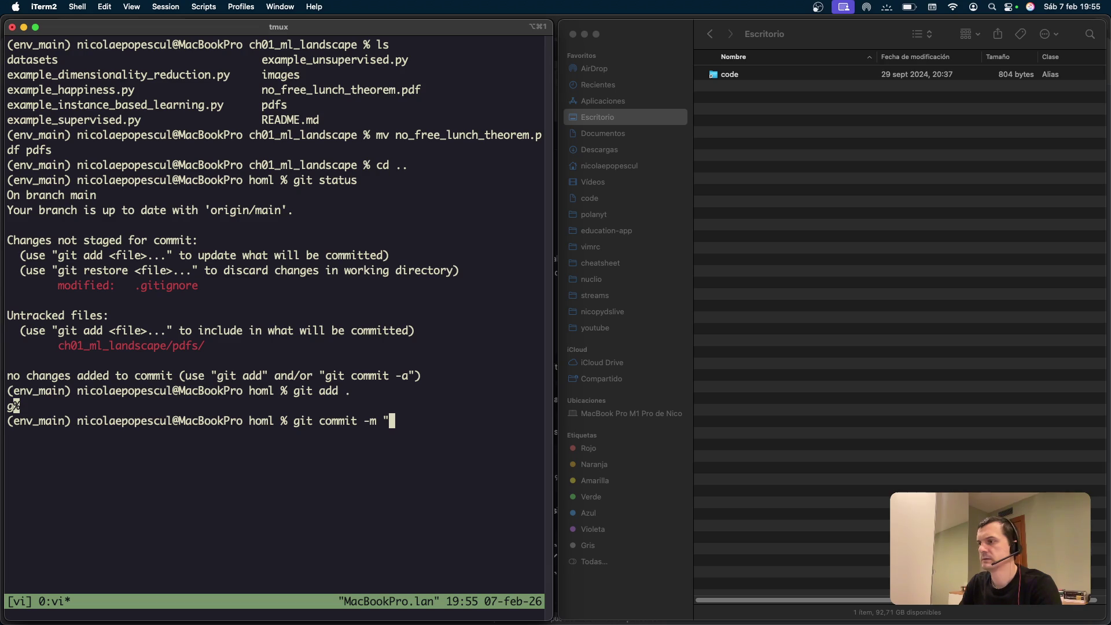
type("added pdf to no free lu")
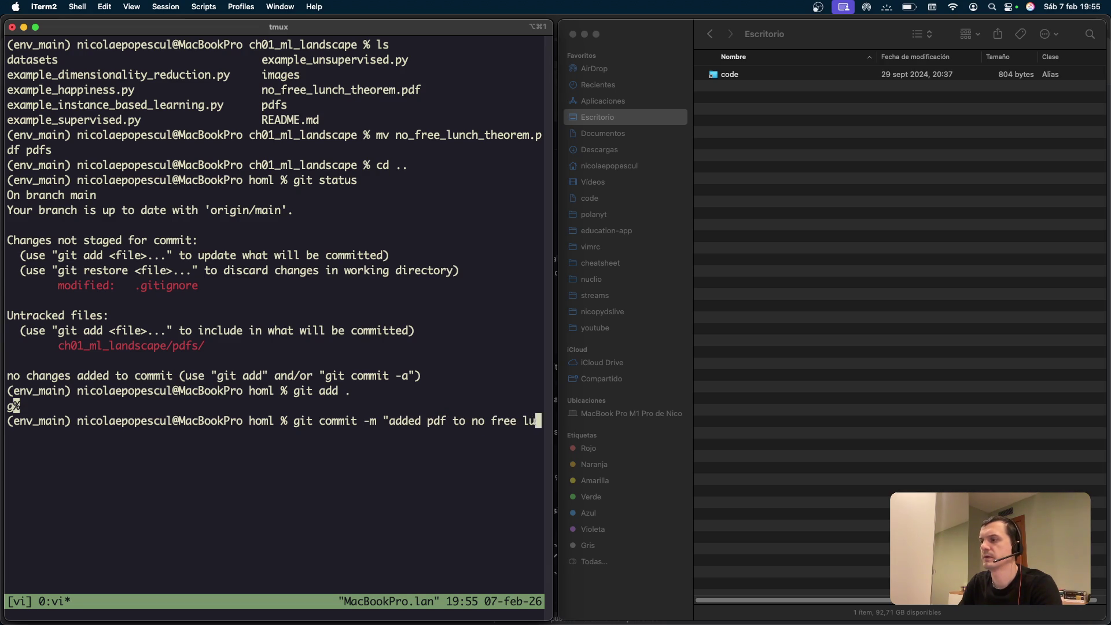
type("n")
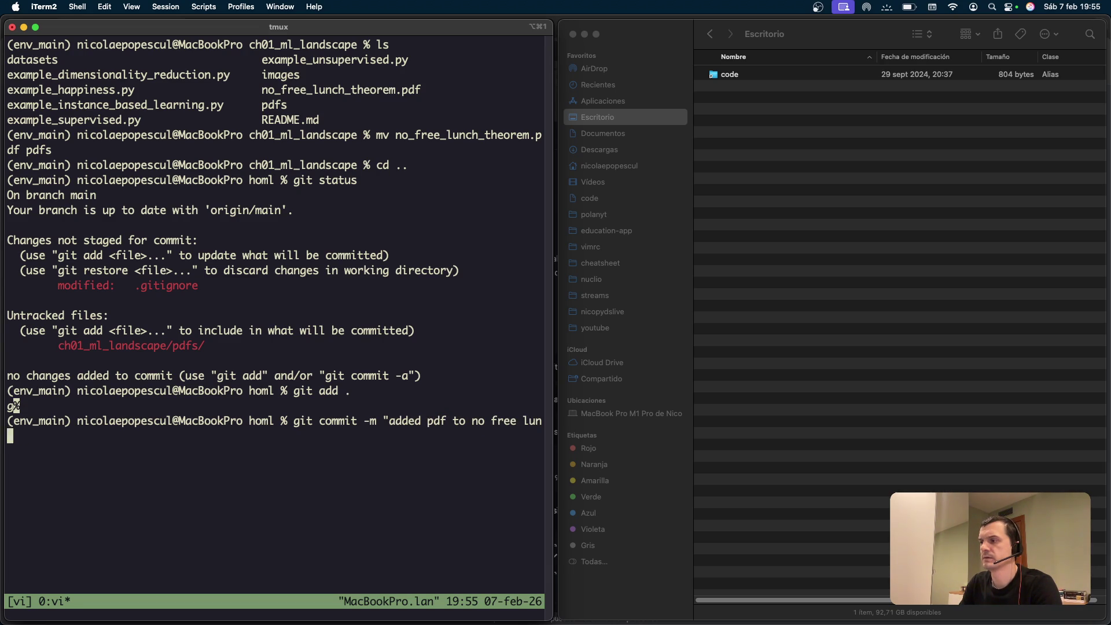
type("ch theorem\"")
key("Return")
Push the commit to GitHub with git push and bring up the browser.
type("git push")
key("Return")
key("super+Tab")
key("super+Tab")
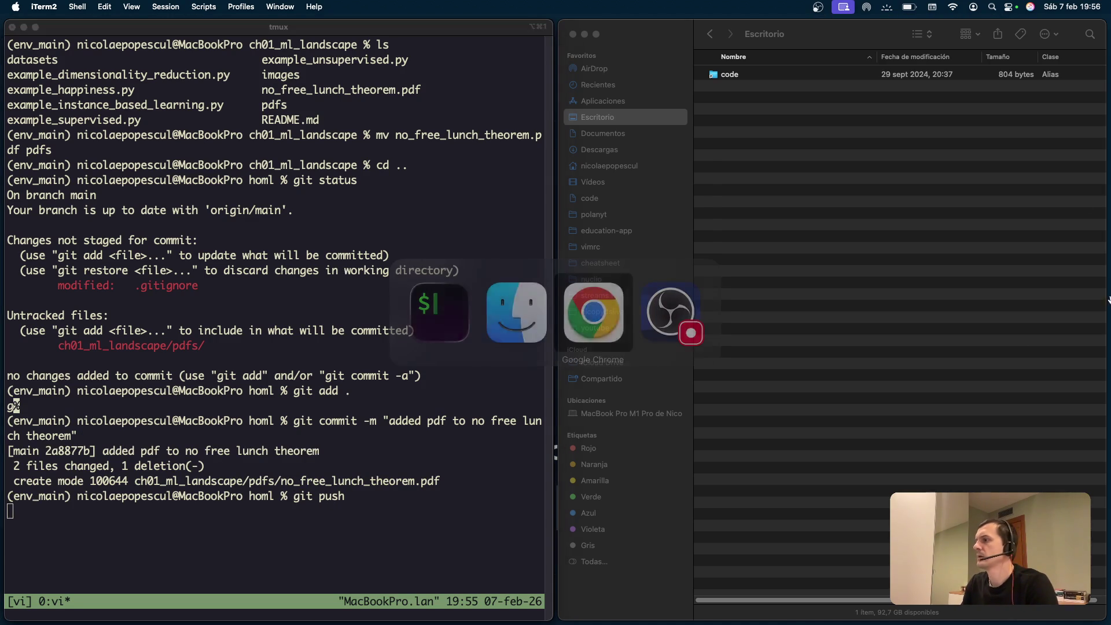
key("Escape")
mouse_move(404, 623)
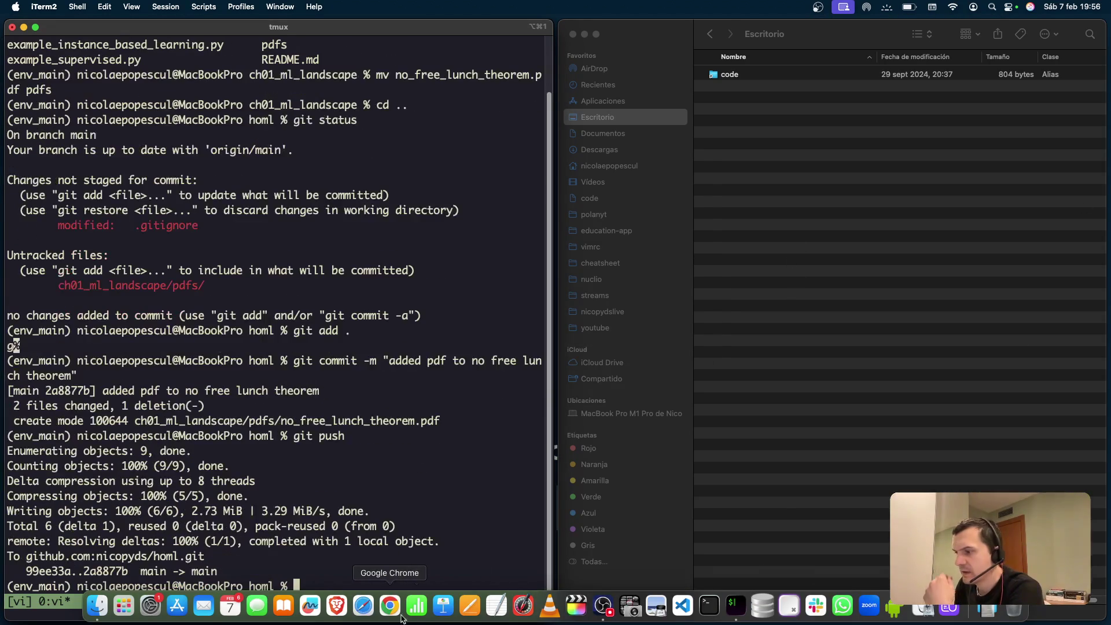
left_click(390, 607)
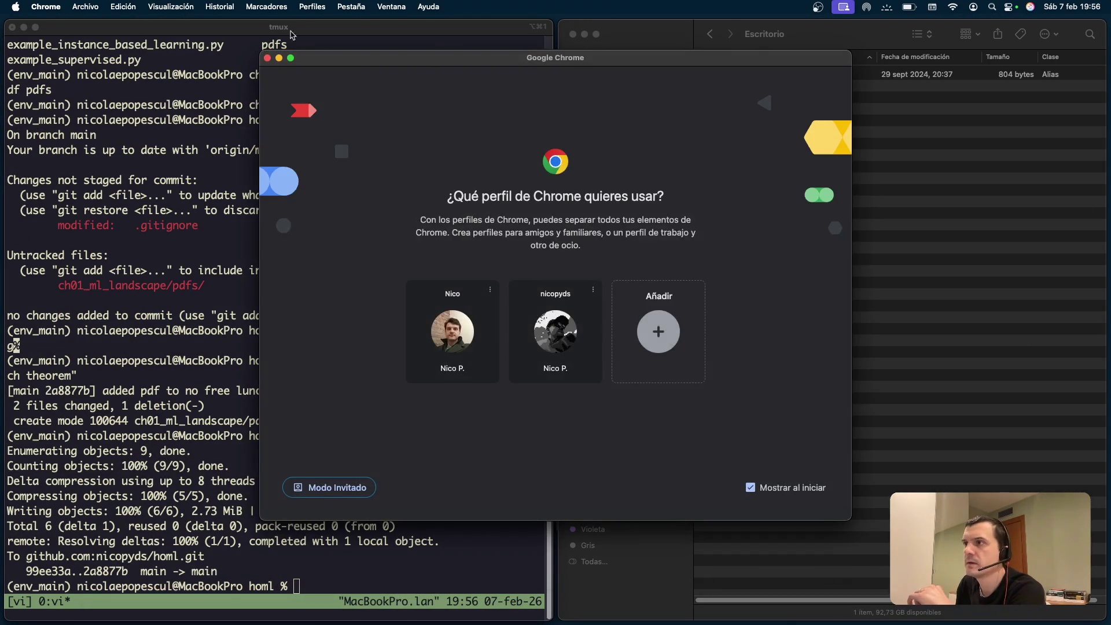
left_click(267, 58)
key("super+Tab")
key("super+Tab")
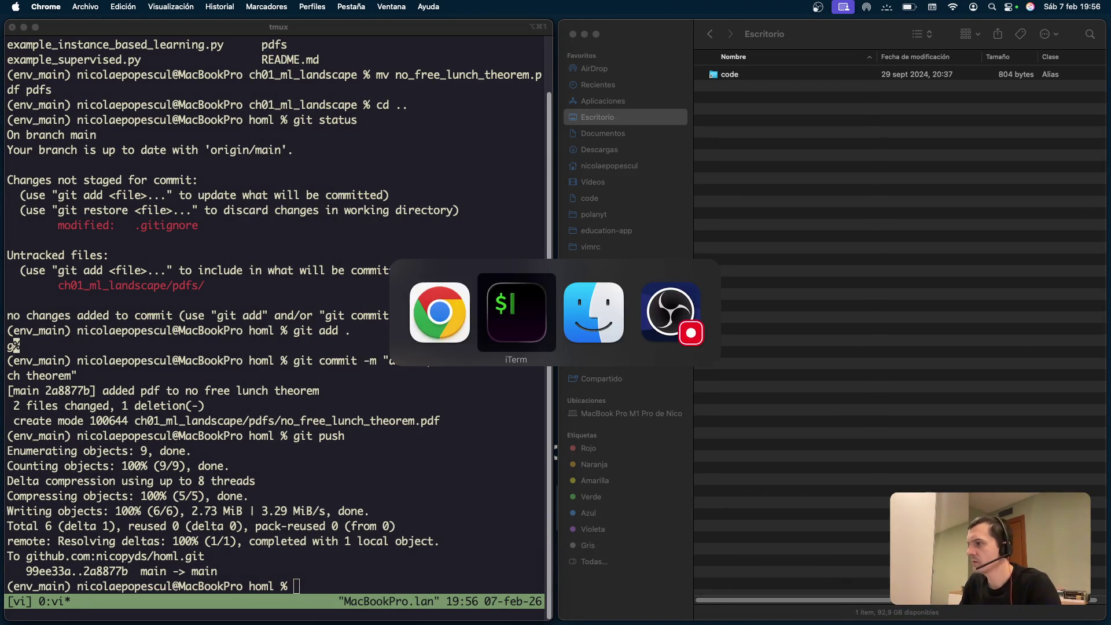
mouse_move(935, 623)
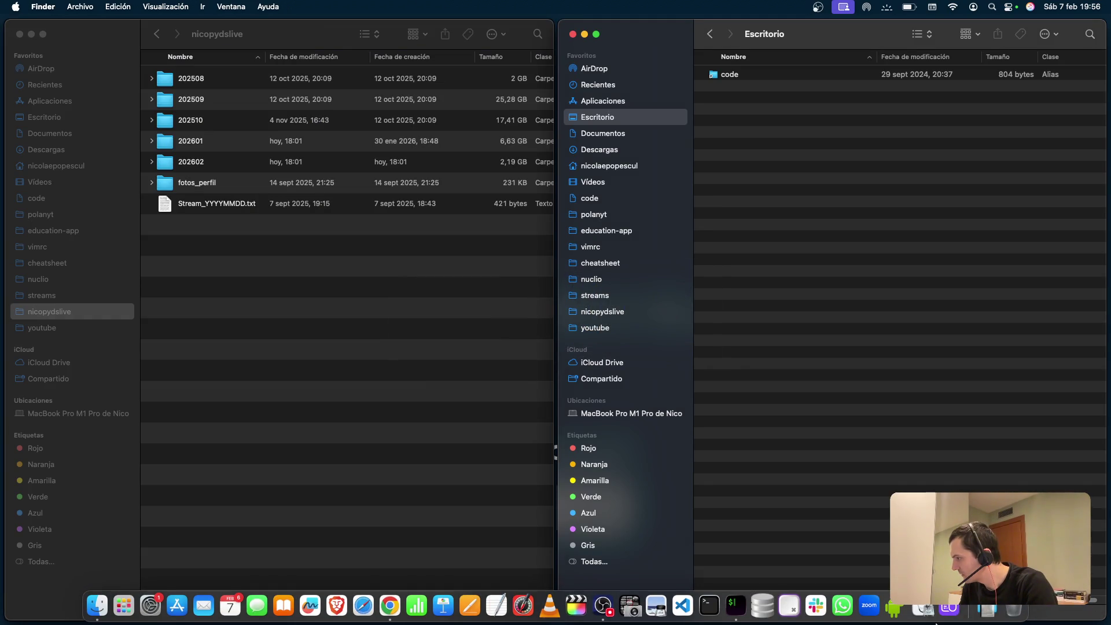
left_click(992, 612)
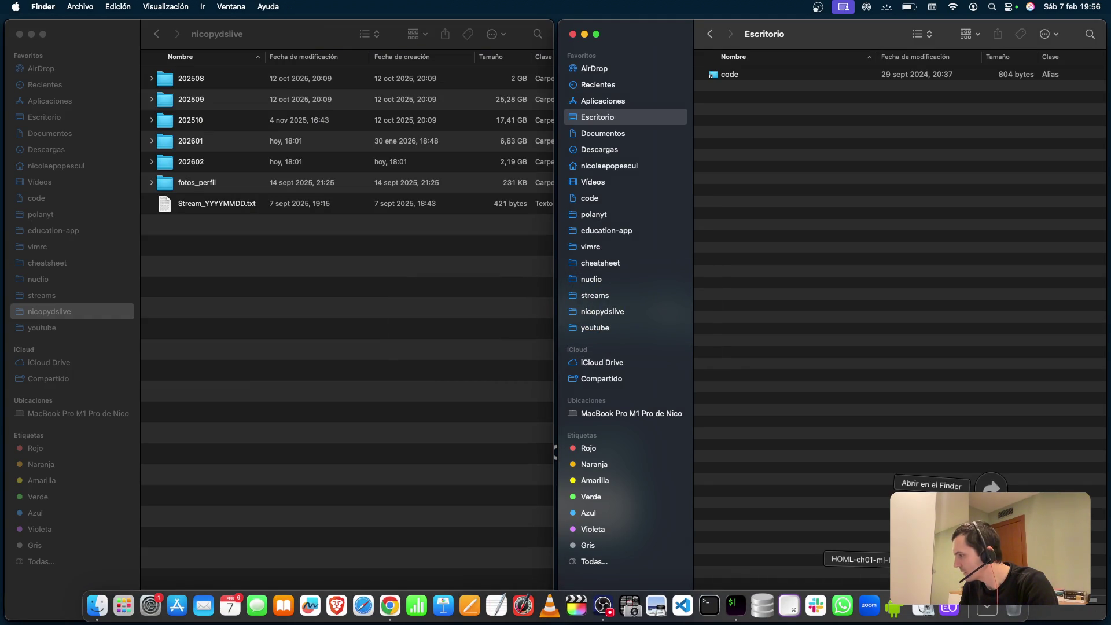
left_click(787, 418)
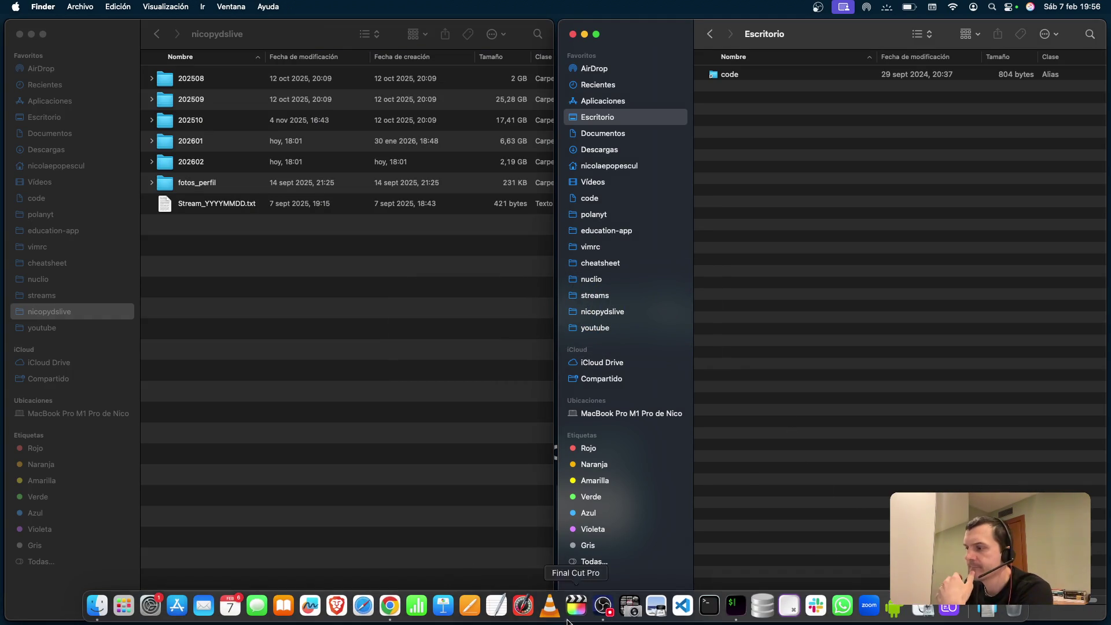
Open a new Chrome window from the Dock and maximize it.
right_click(402, 611)
left_click(414, 475)
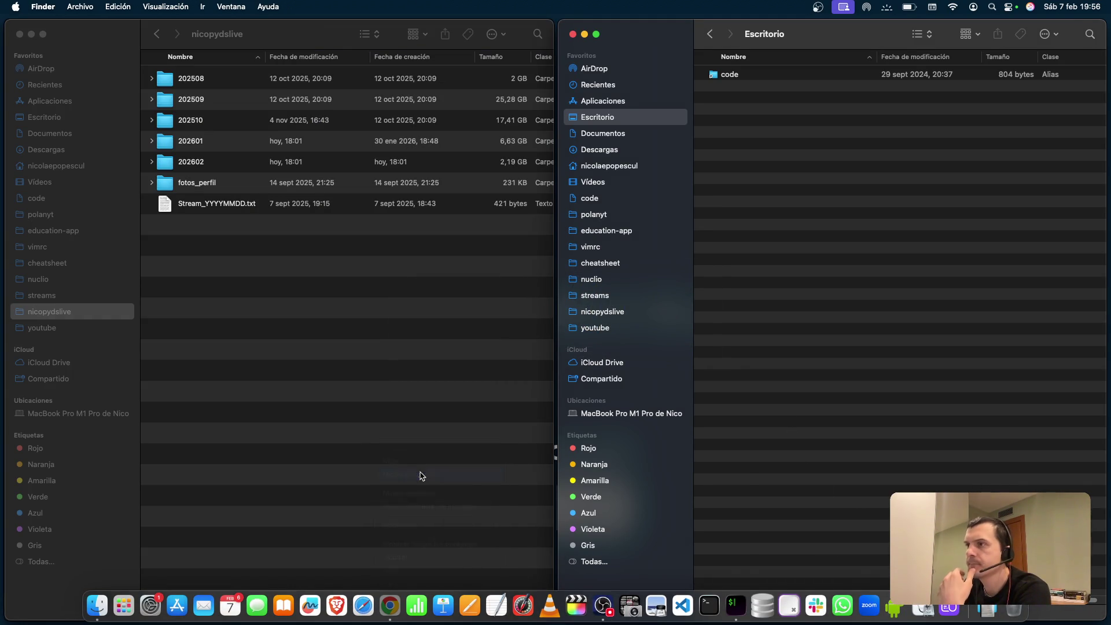
double_click(245, 93)
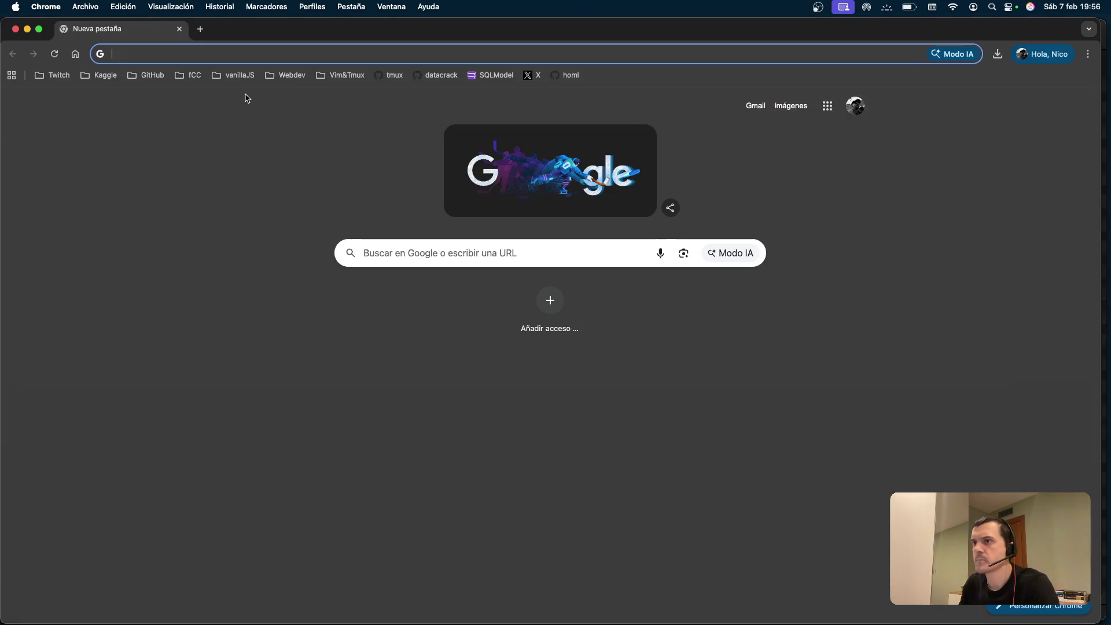
Search 'noteb', open the NotebookLM site, and bookmark it.
type("noteb")
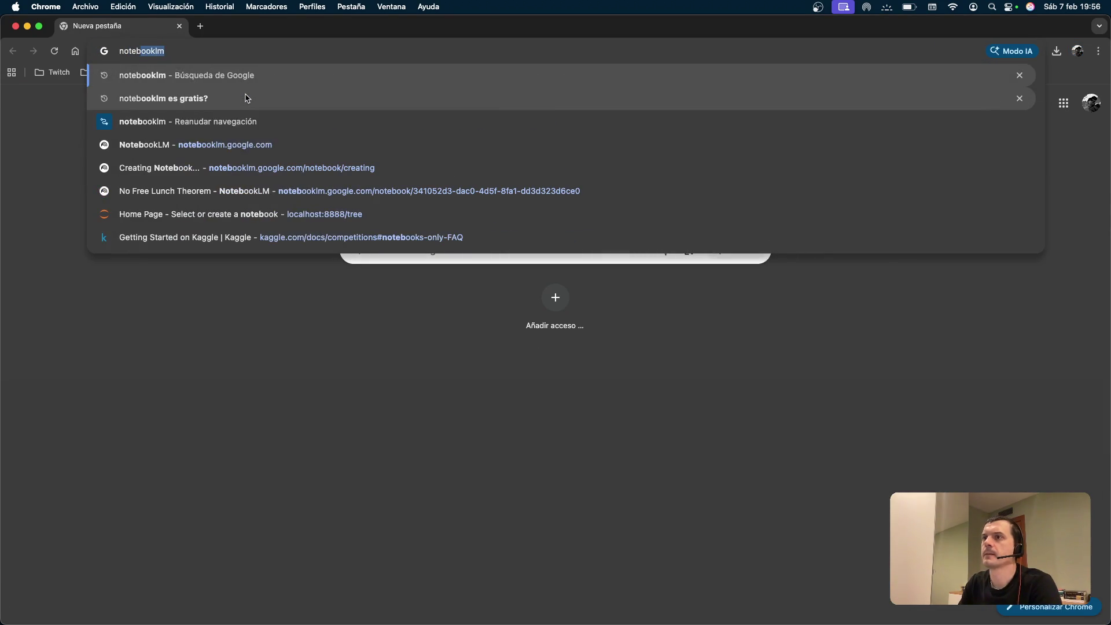
left_click(237, 120)
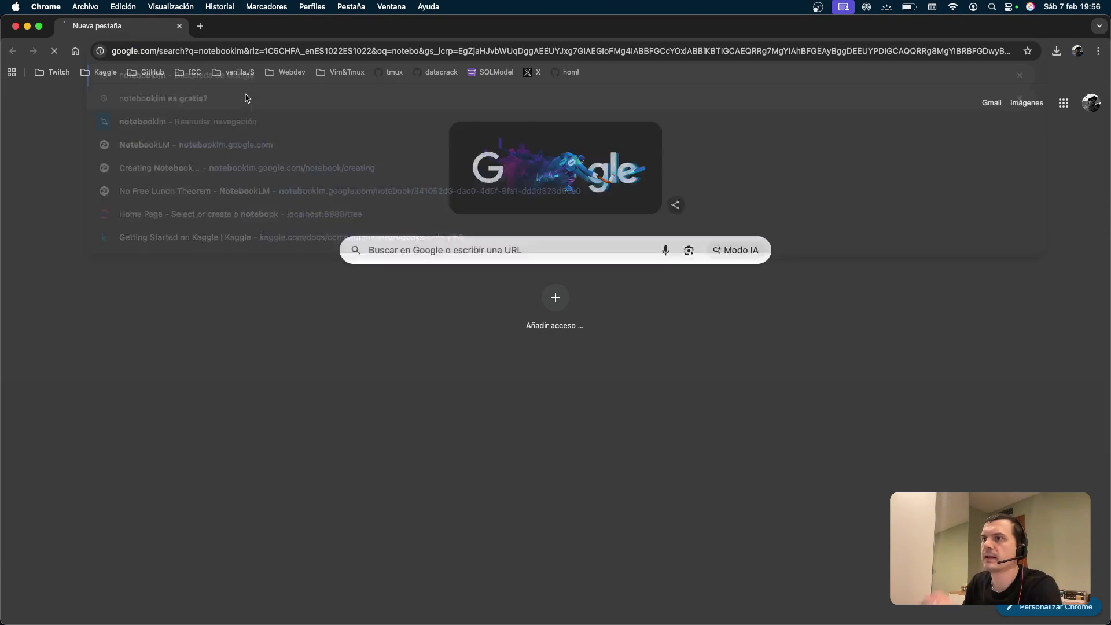
left_click(216, 247)
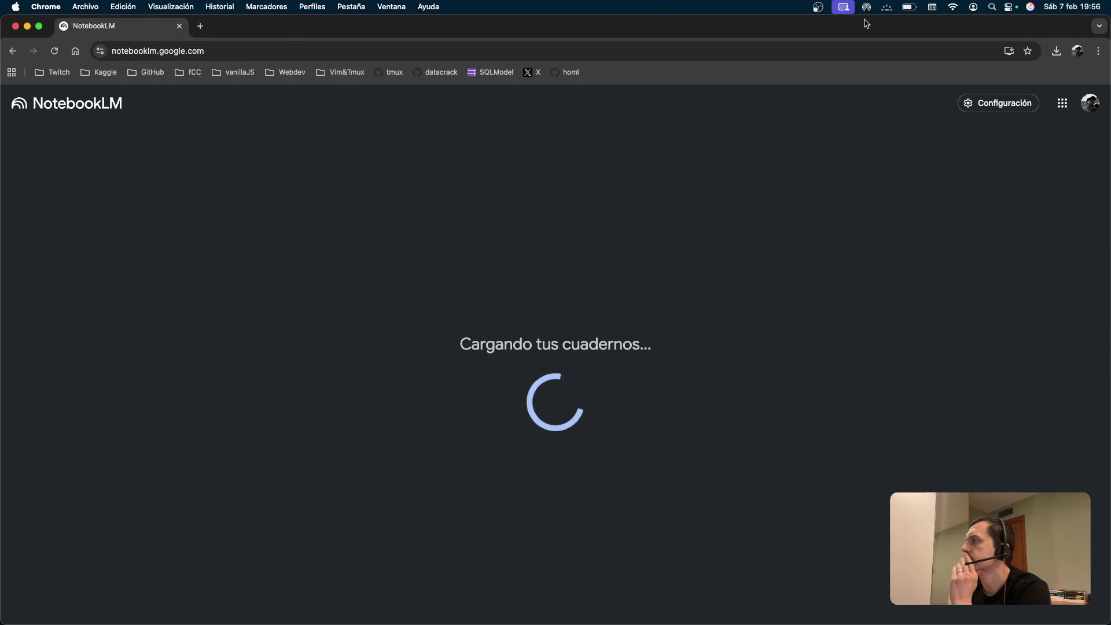
key("super+d")
key("Return")
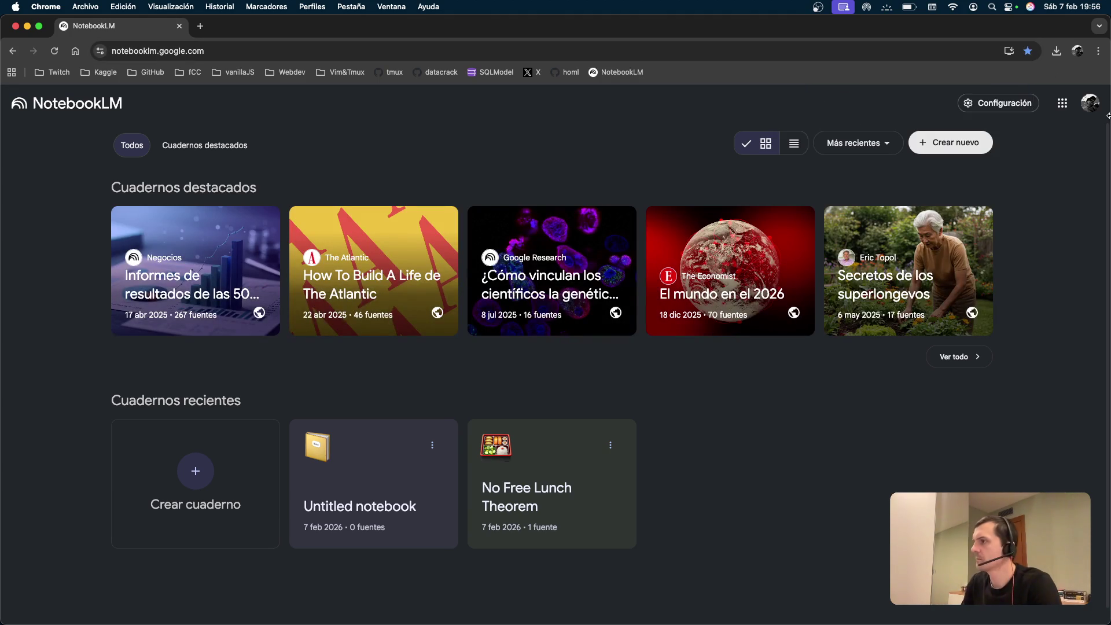
Delete the empty Untitled notebook and open the No Free Lunch Theorem notebook.
left_click(433, 449)
left_click(463, 480)
left_click(605, 382)
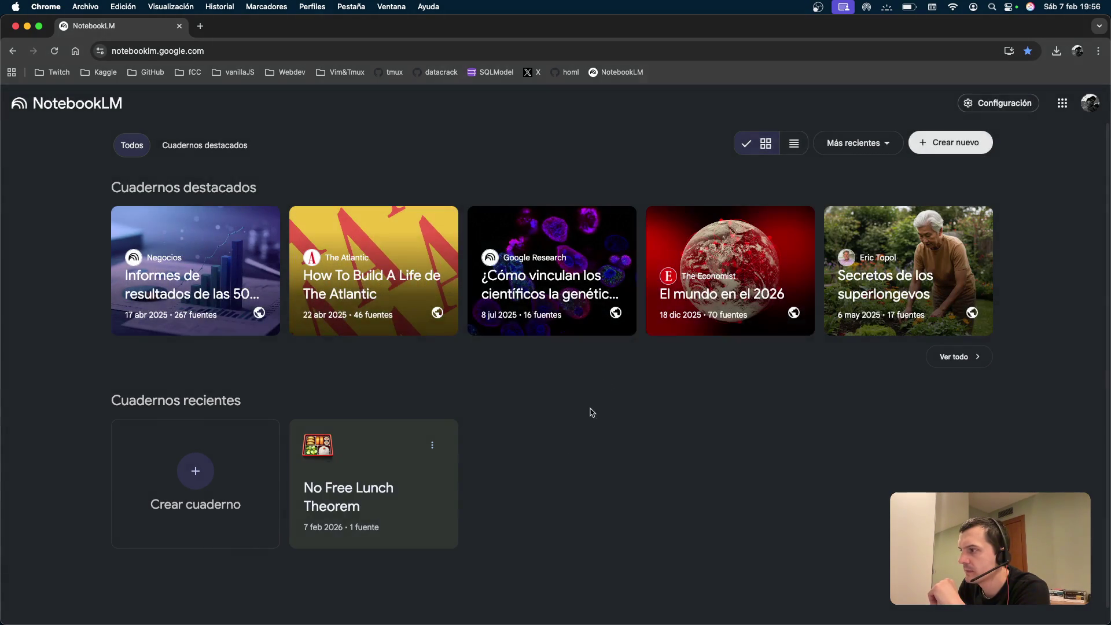
left_click(435, 496)
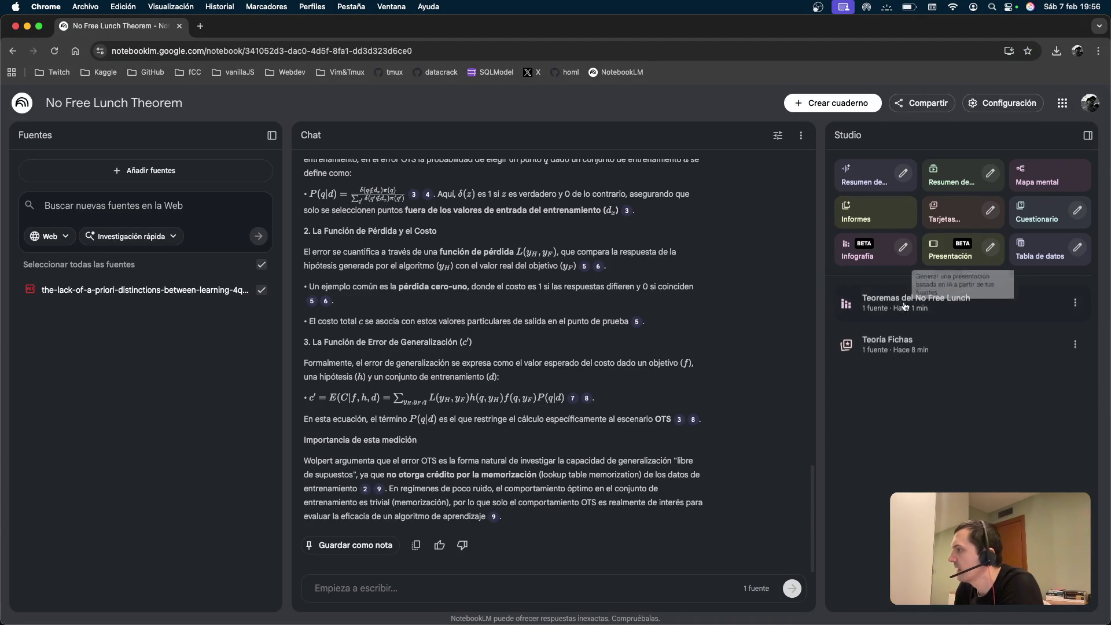
left_click(897, 303)
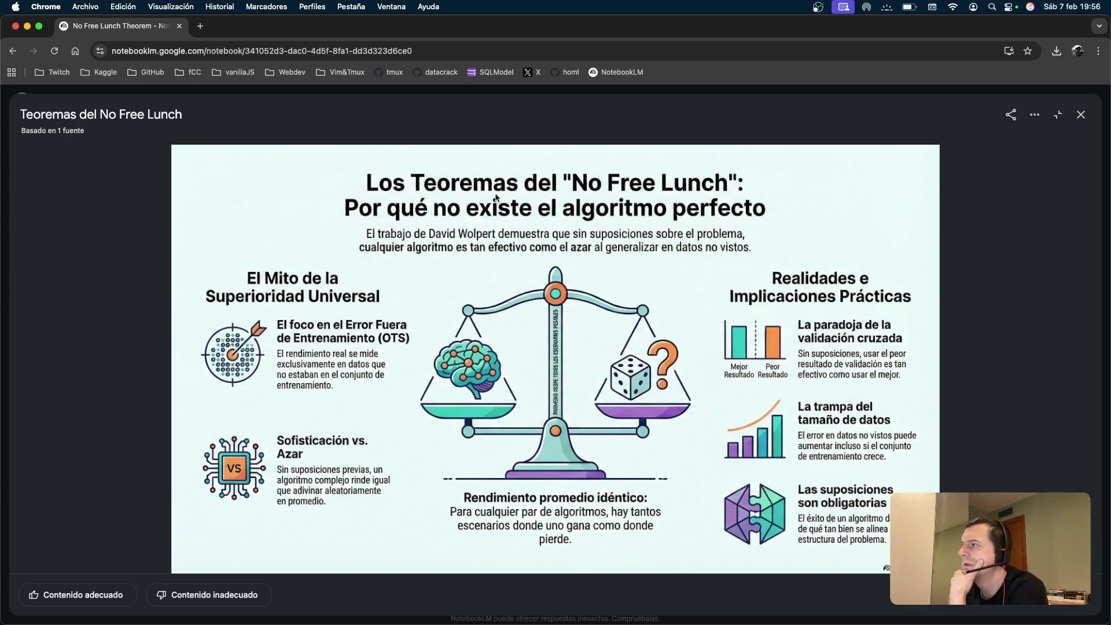
left_click(550, 297)
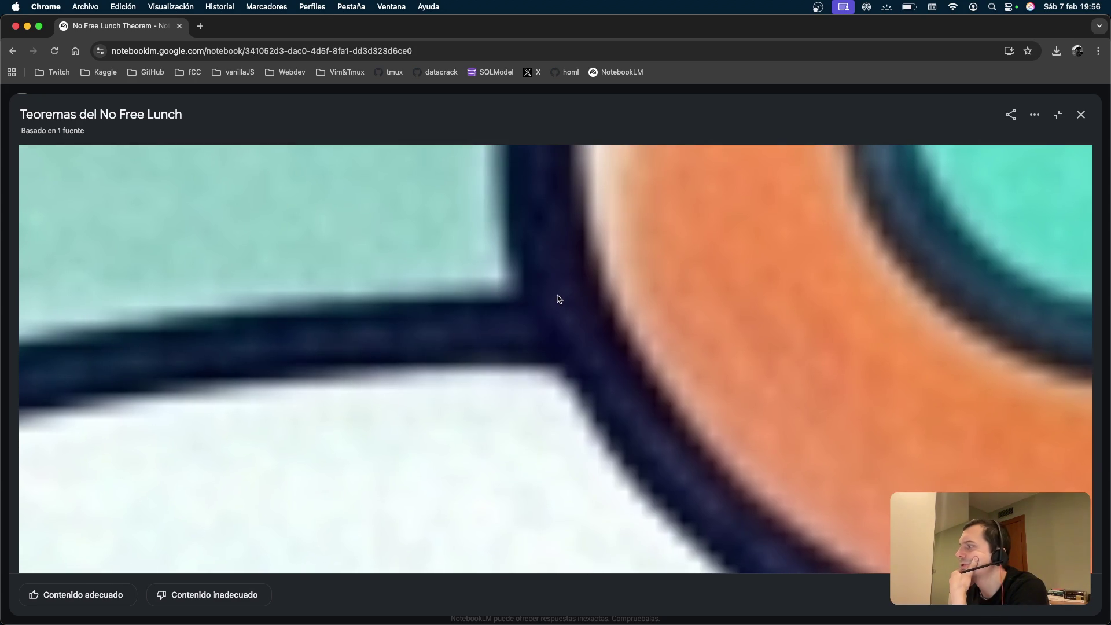
left_click(557, 296)
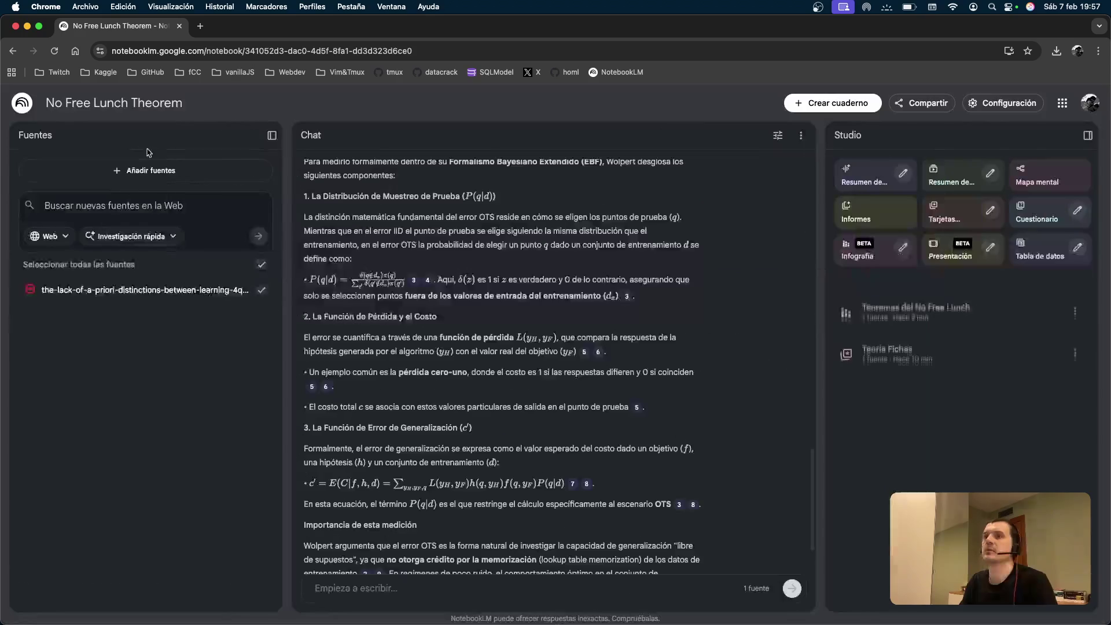
Close the infographic, go to the NotebookLM home page, and reopen the No Free Lunch Theorem notebook.
left_click(1081, 115)
scroll(539, 368, "up", 20)
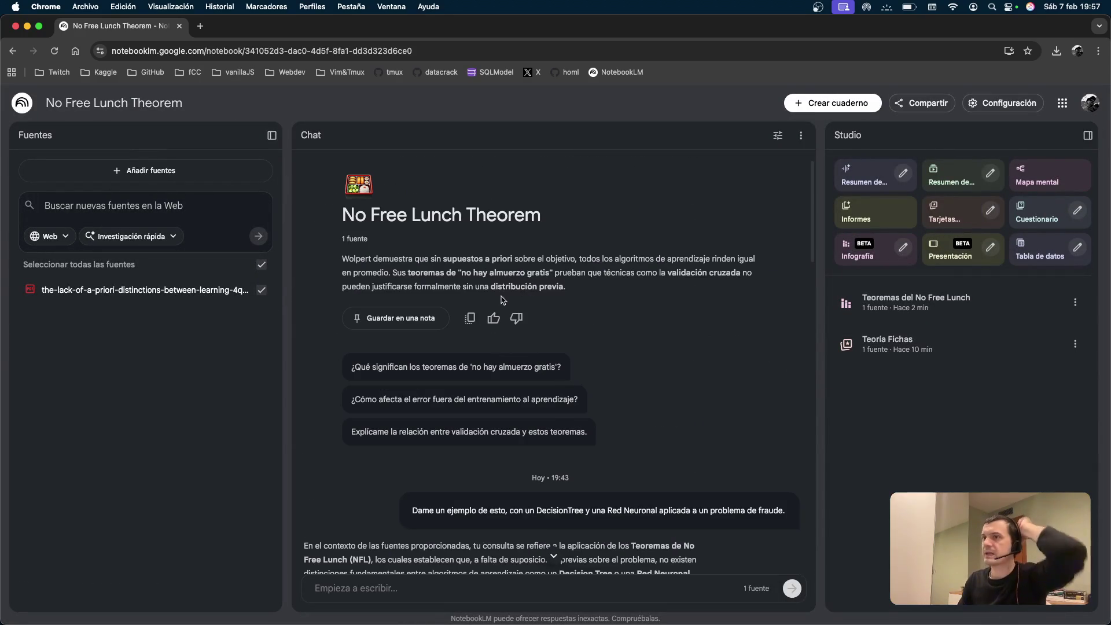
left_click(22, 103)
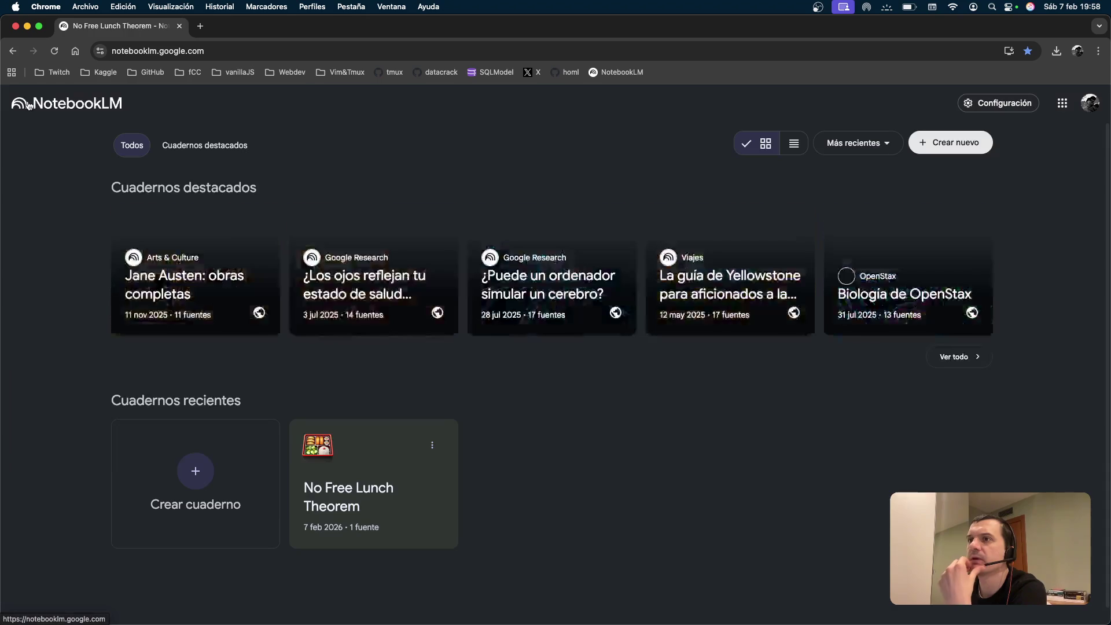
left_click(432, 445)
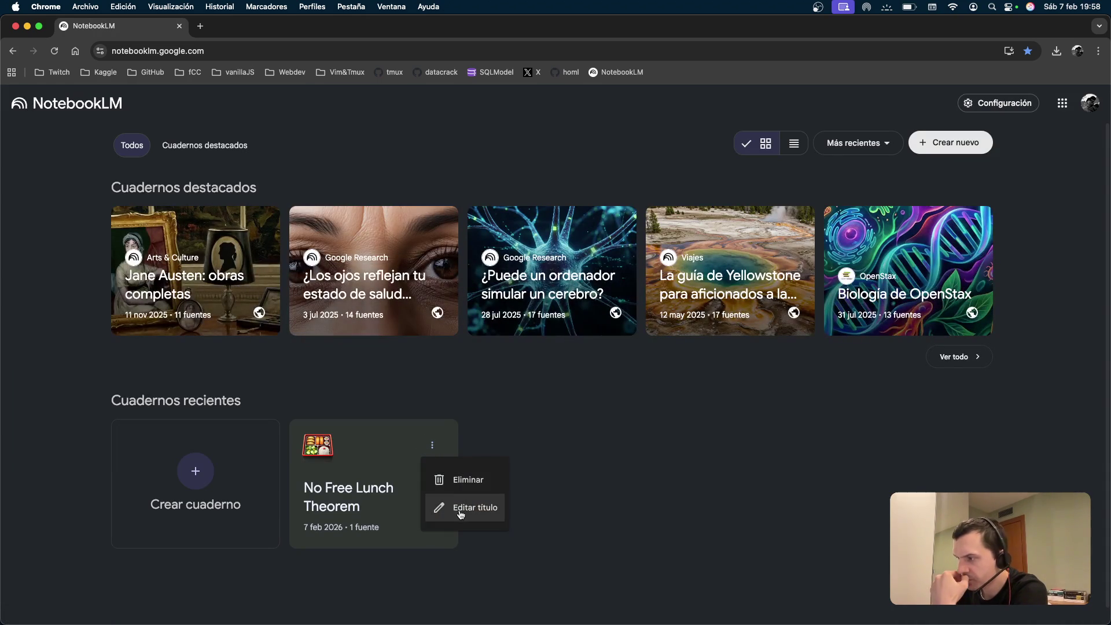
left_click(353, 497)
left_click(353, 498)
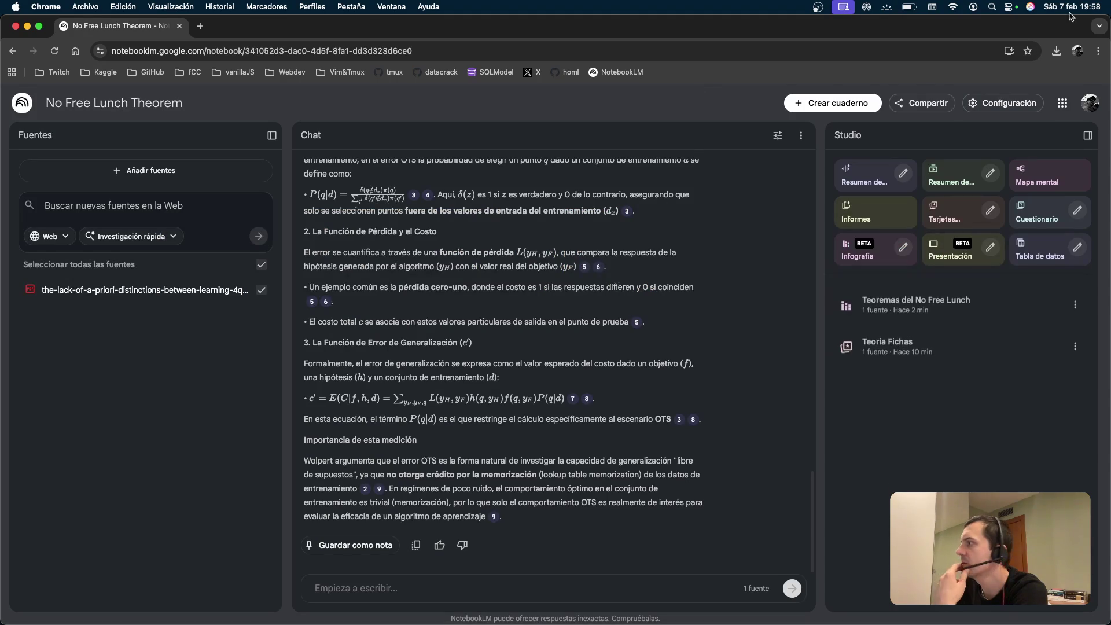
Review the notebook's settings and sharing options, then return to the NotebookLM home page.
left_click(998, 106)
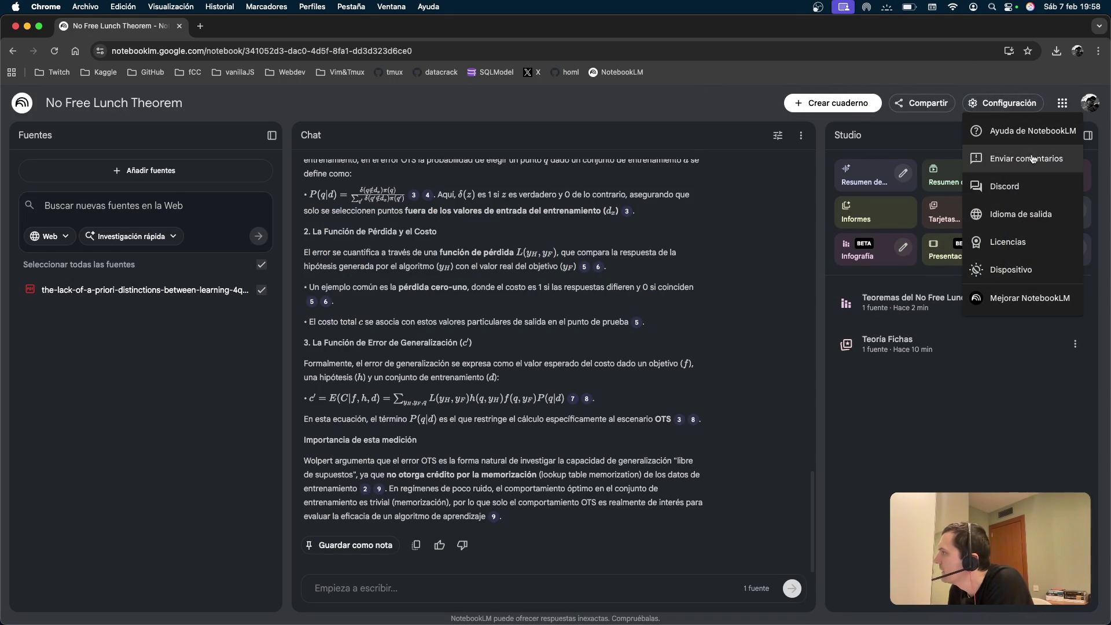
left_click(921, 103)
left_click(921, 103)
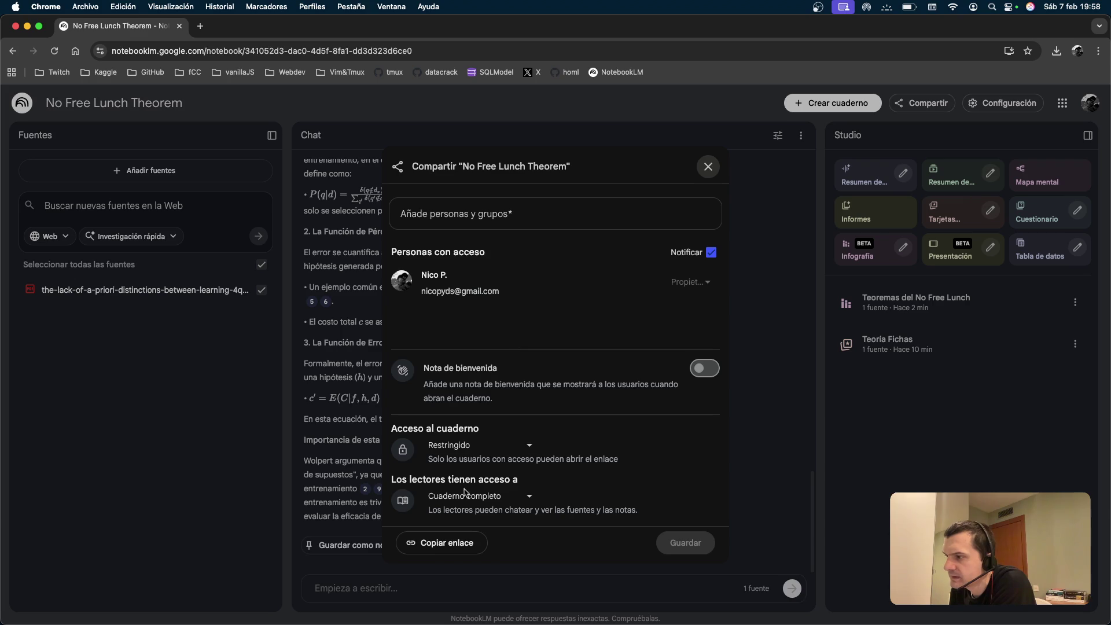
left_click(743, 217)
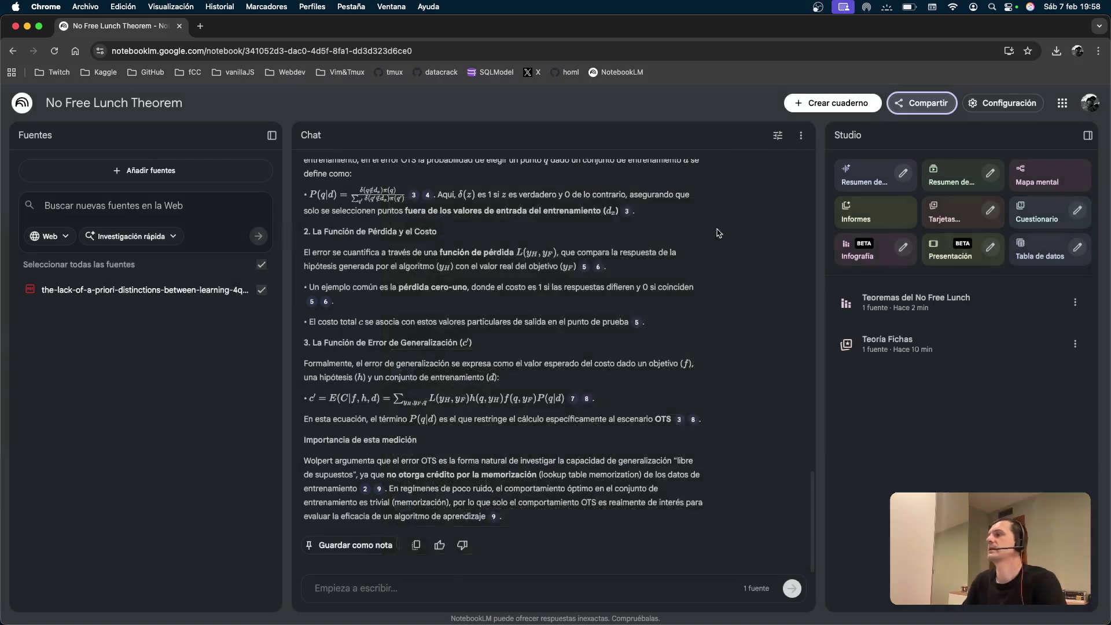
scroll(743, 217, "up", 15)
left_click(22, 103)
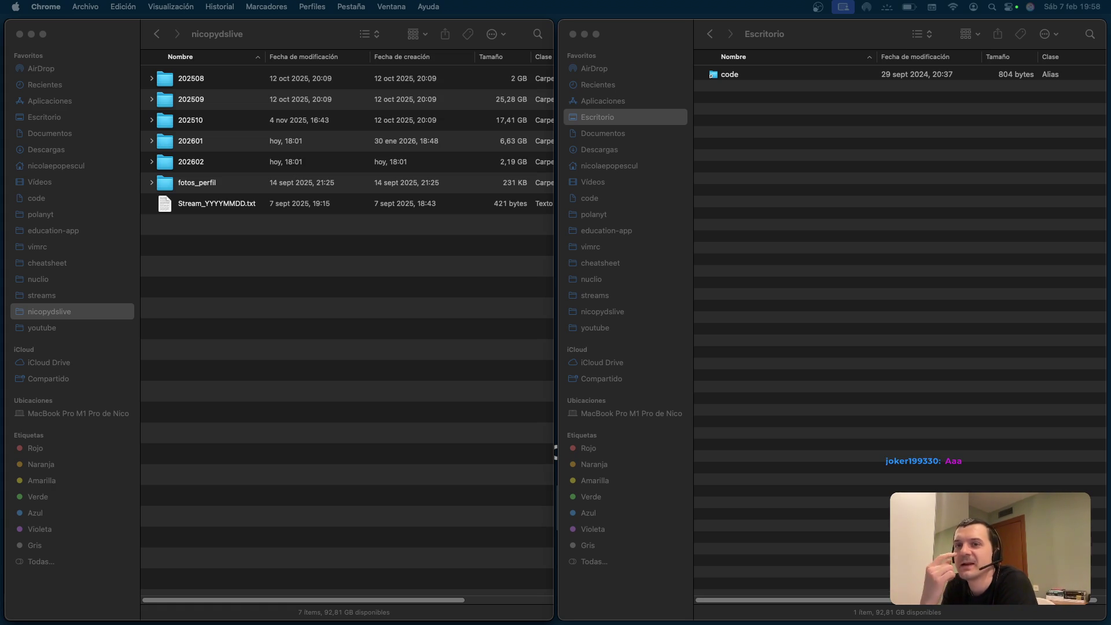
Switch back to Chrome and open a new full-screen window with Cmd+N.
key("super+Tab")
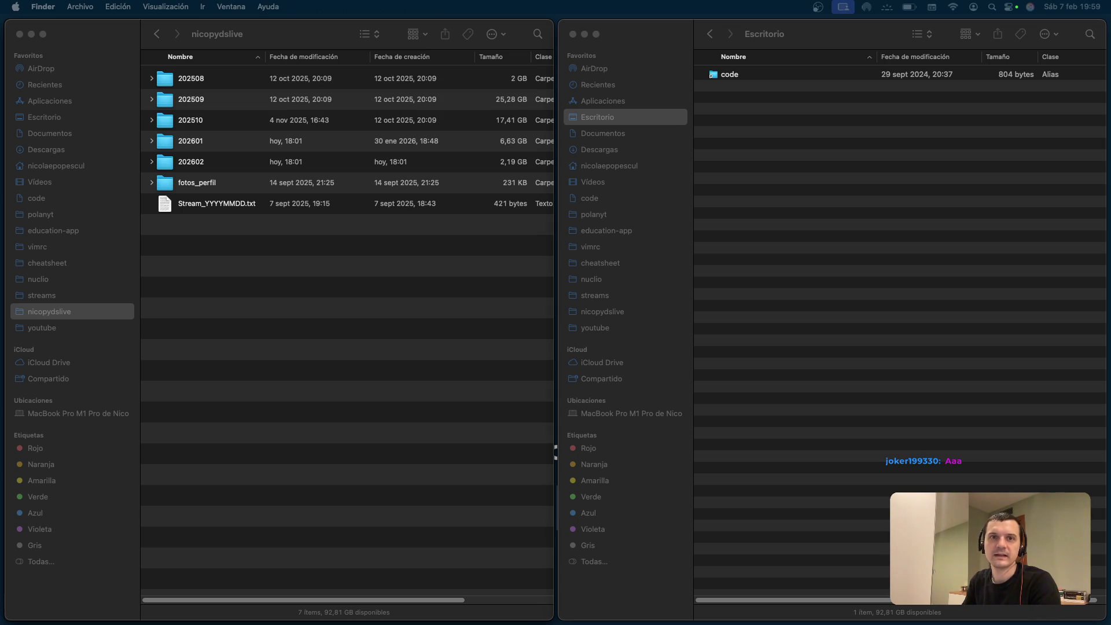
key("super+Tab")
key("super+n")
key("ctrl+alt+Return")
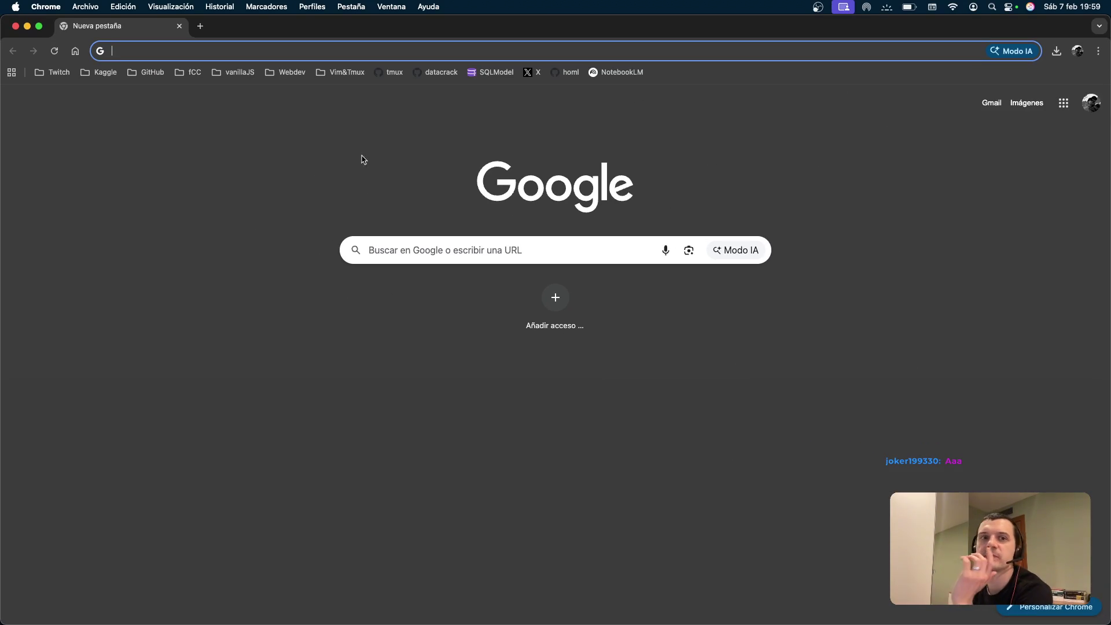
Open the homl repository from its bookmark and enter the ch01_ml_landscape folder.
left_click(354, 155)
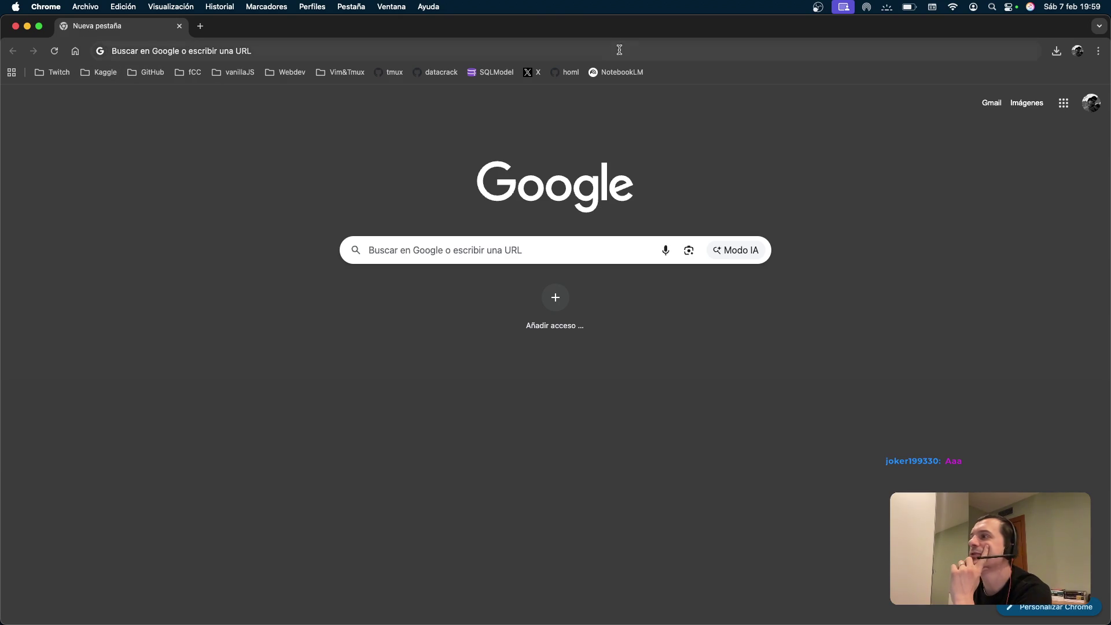
left_click(567, 72)
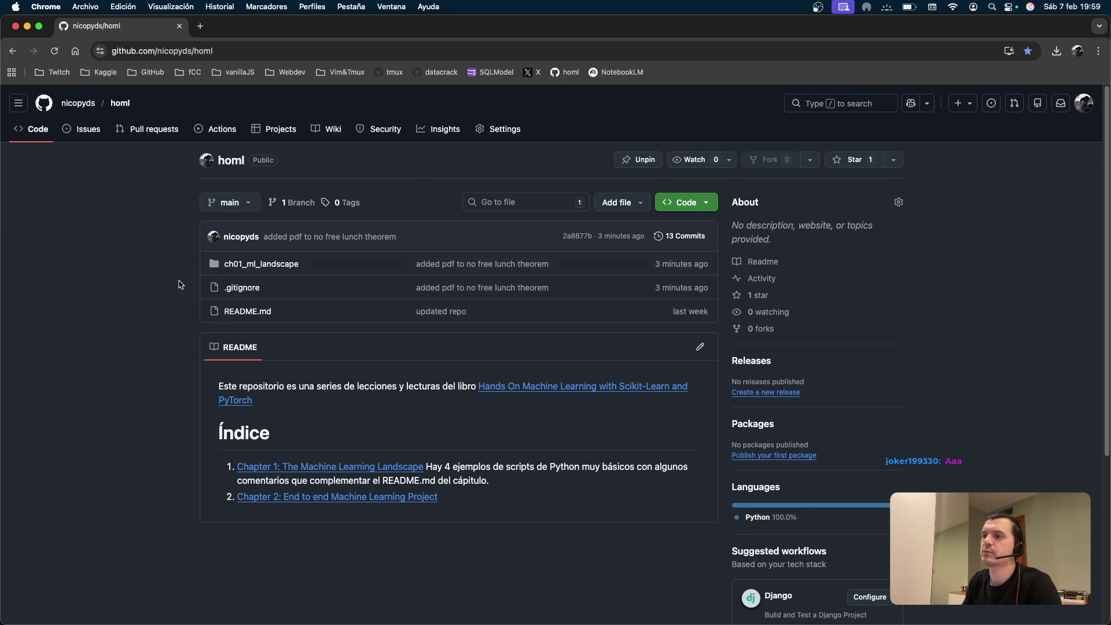
left_click(292, 263)
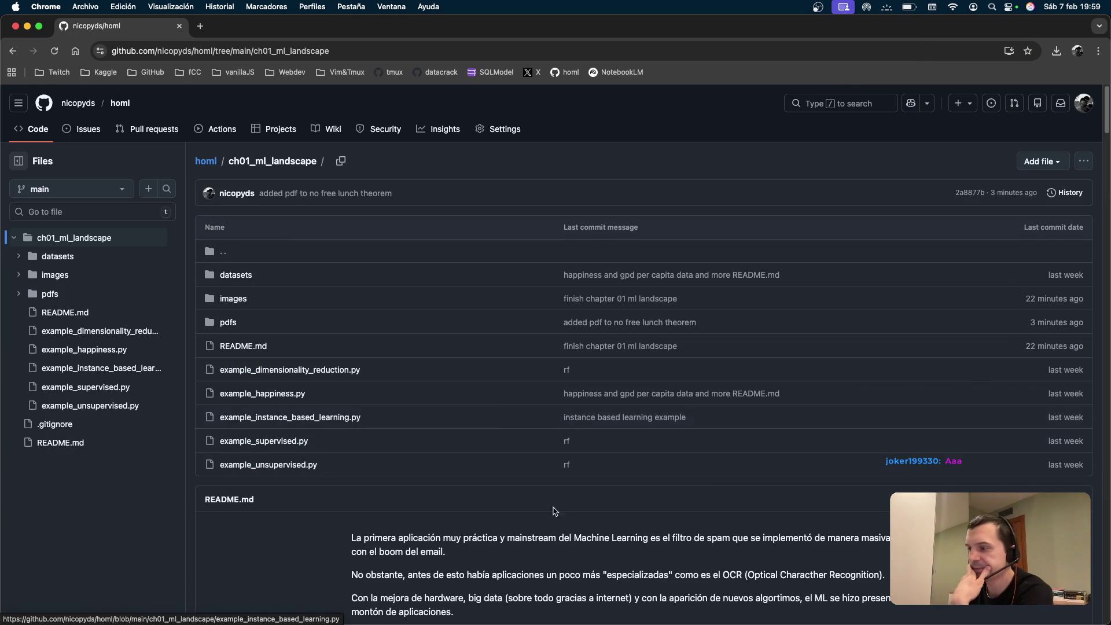
scroll(515, 402, "down", 20)
scroll(523, 269, "up", 20)
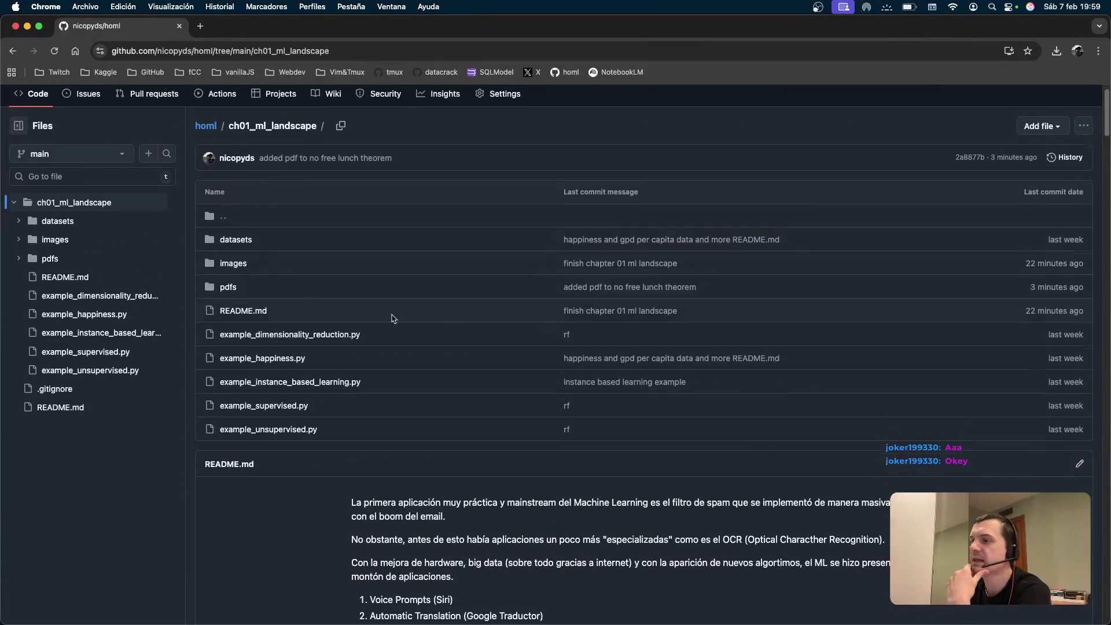
scroll(453, 318, "down", 2)
Copy the ch01_ml_landscape folder's URL and scroll through its README.
left_click(346, 48)
key("super+c")
key("Escape")
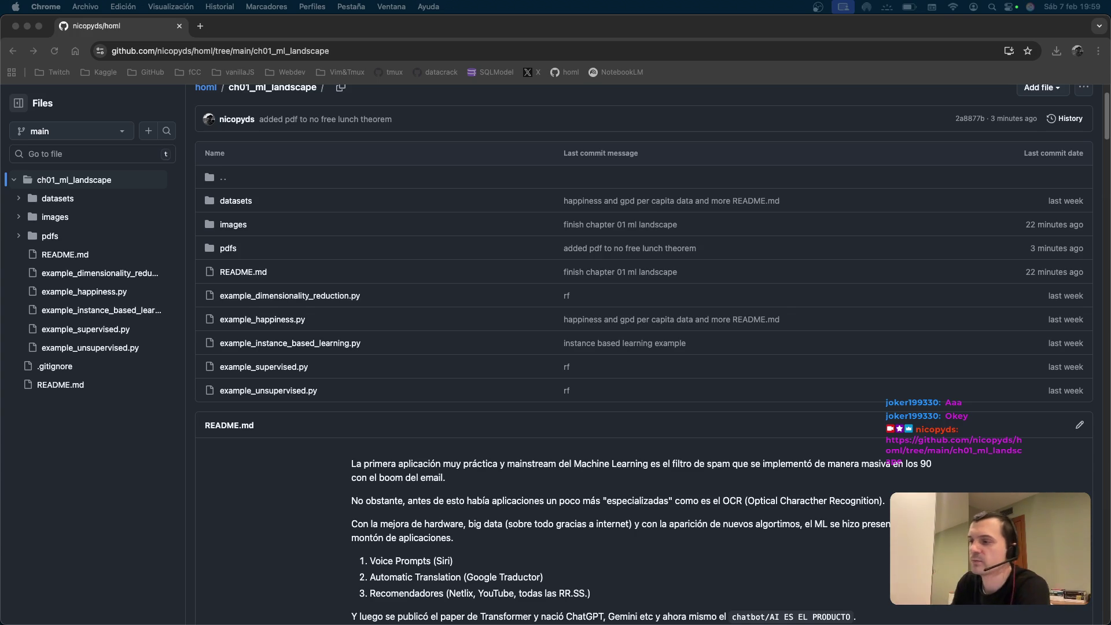
scroll(485, 410, "down", 7)
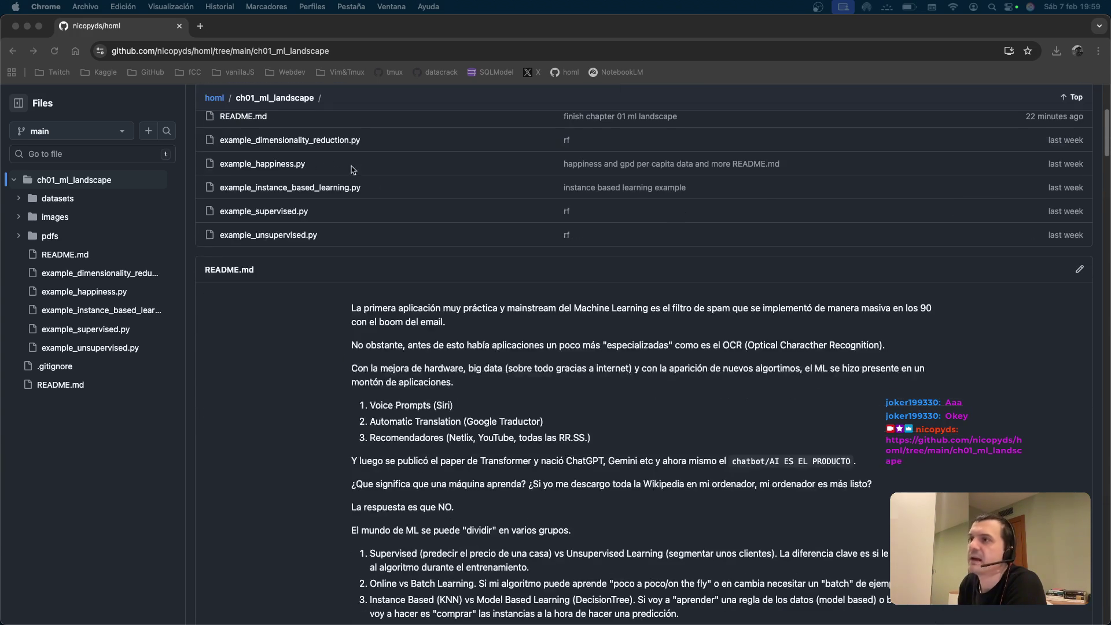
scroll(601, 301, "up", 4)
mouse_move(352, 283)
left_mouse_down()
mouse_move(441, 320)
mouse_move(563, 458)
left_mouse_up()
left_click(563, 459)
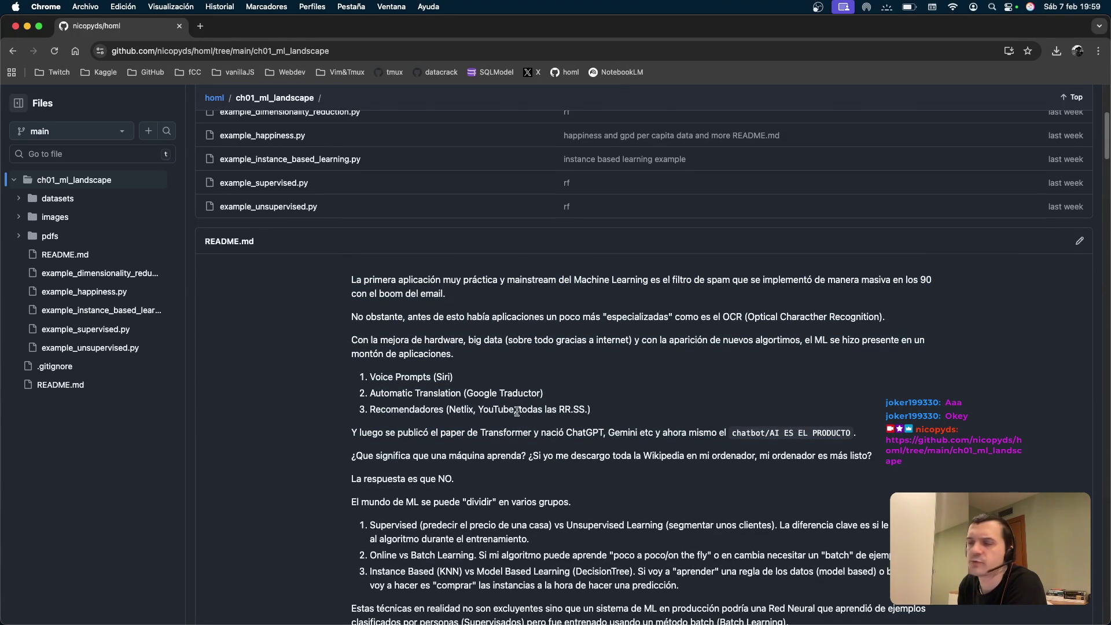
scroll(519, 411, "down", 8)
scroll(520, 410, "down", 10)
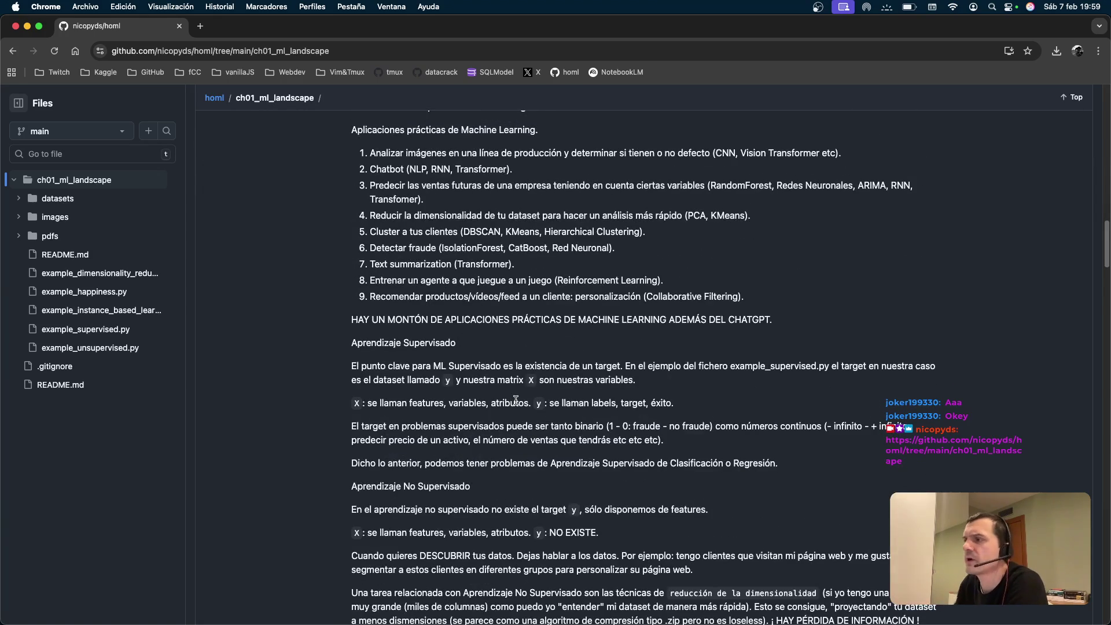